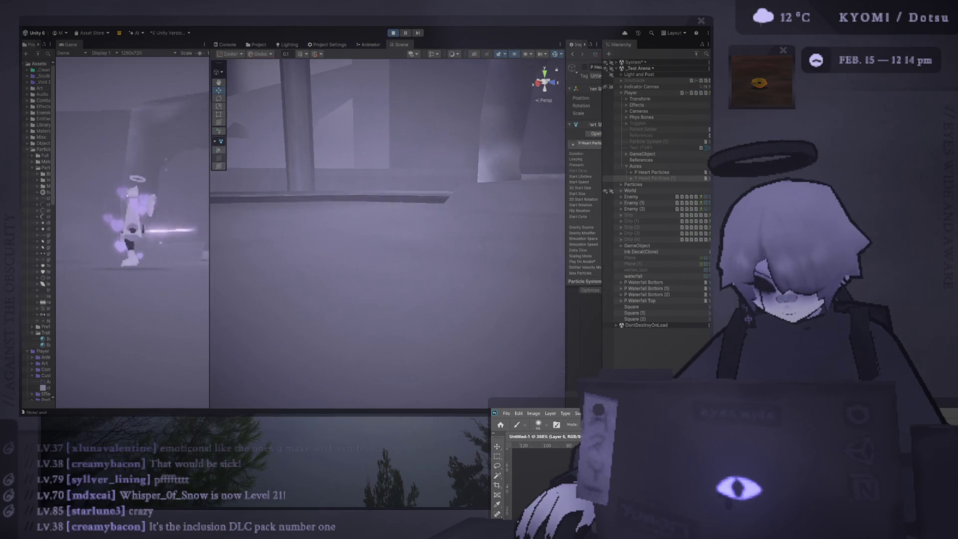
Return to the Unity editor and drag the Game view wide, leaving only a narrow Scene strip
{"action": "left_click", "coordinate": [314, 79]}
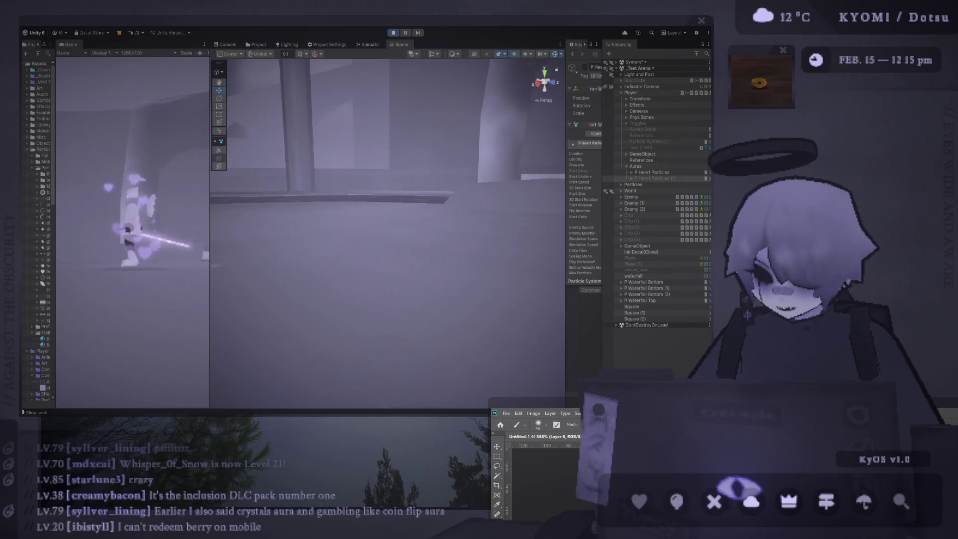
{"action": "left_click", "coordinate": [452, 106]}
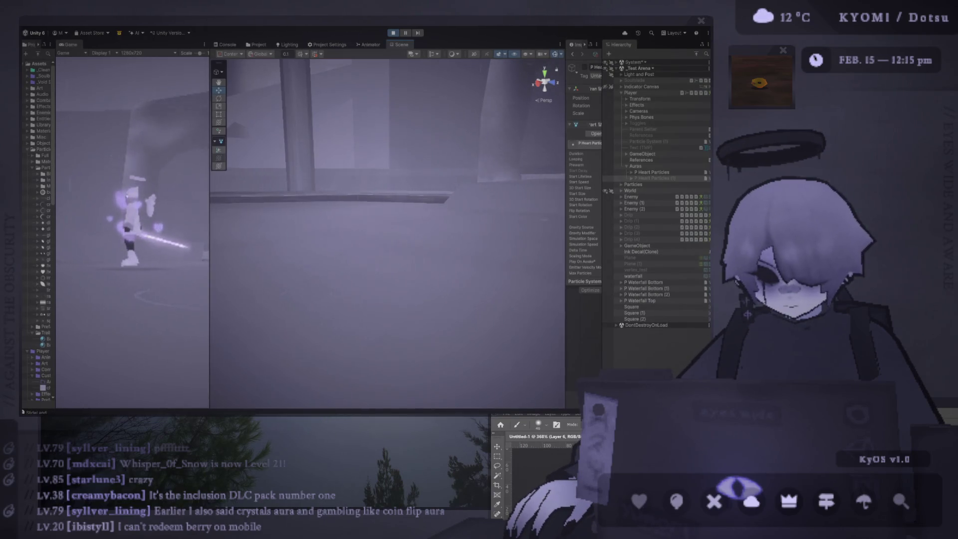
{"action": "key", "text": "alt+Tab"}
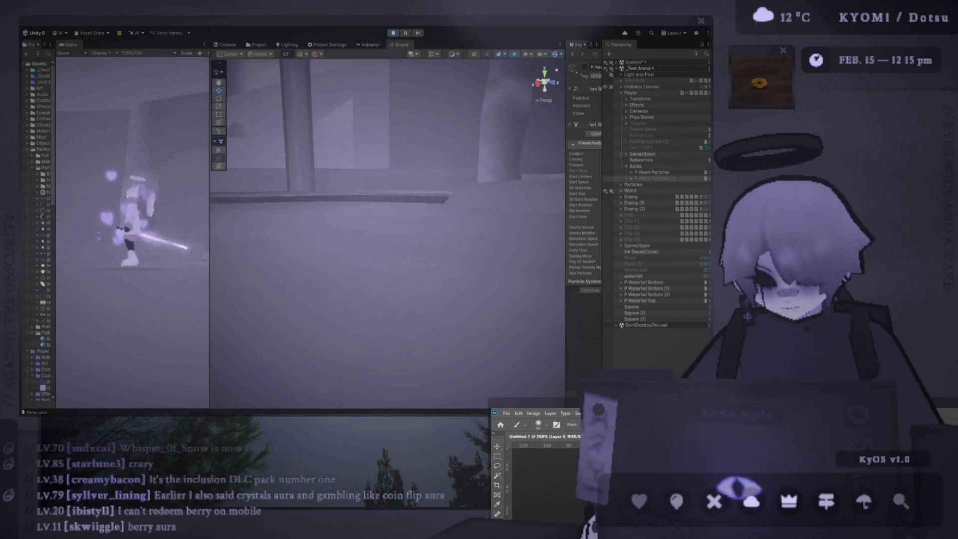
{"action": "left_click", "coordinate": [283, 179]}
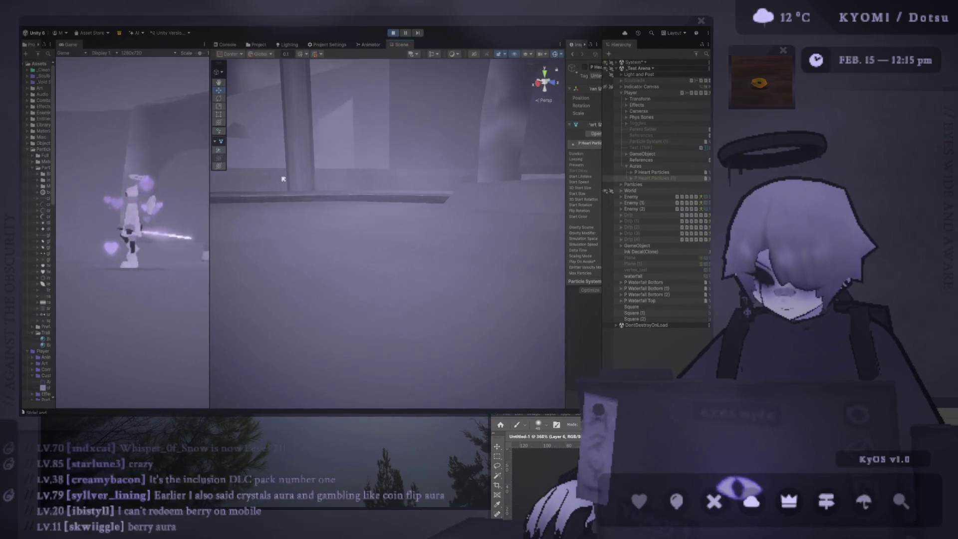
{"action": "key", "text": "alt+Tab"}
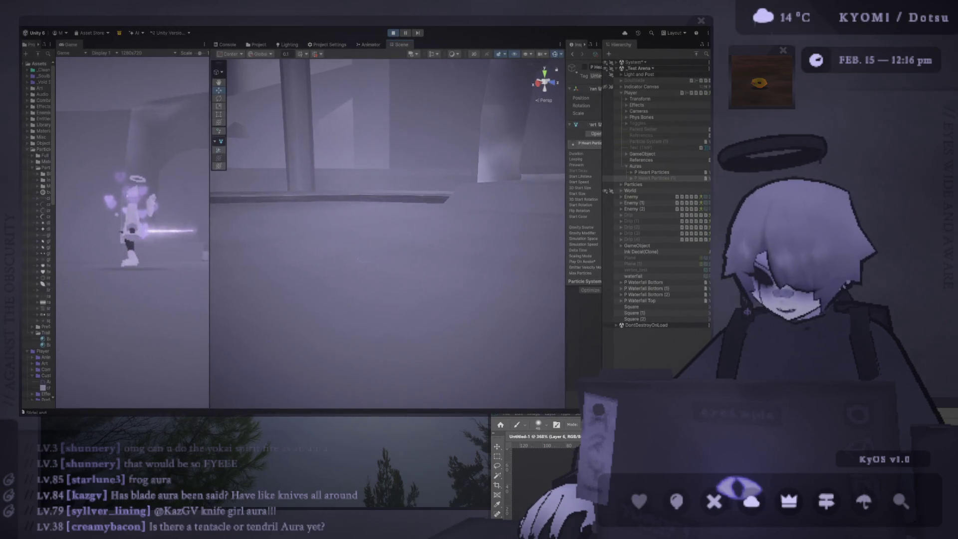
{"action": "mouse_move", "coordinate": [211, 183]}
{"action": "left_mouse_down"}
{"action": "mouse_move", "coordinate": [160, 192]}
{"action": "mouse_move", "coordinate": [515, 191]}
{"action": "left_mouse_up"}
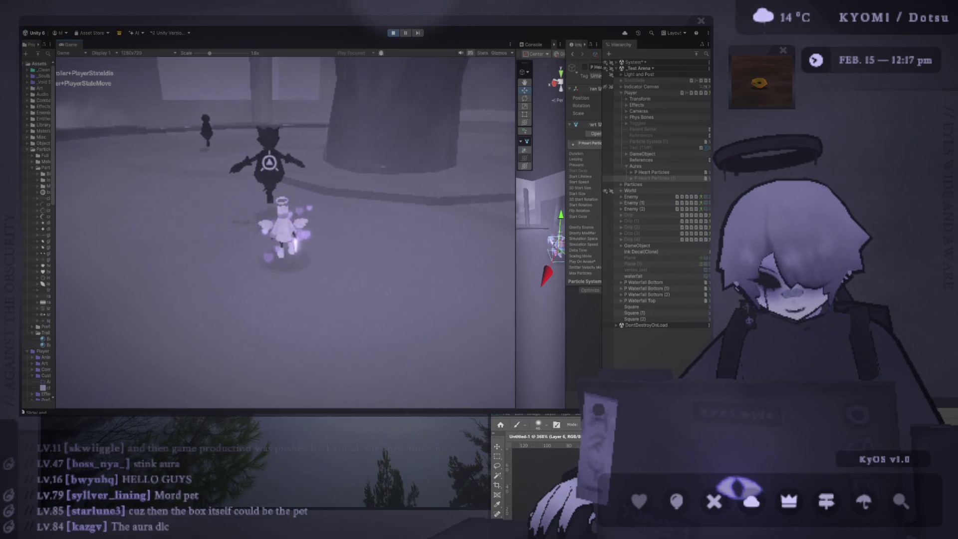
{"action": "key", "text": "alt+Tab"}
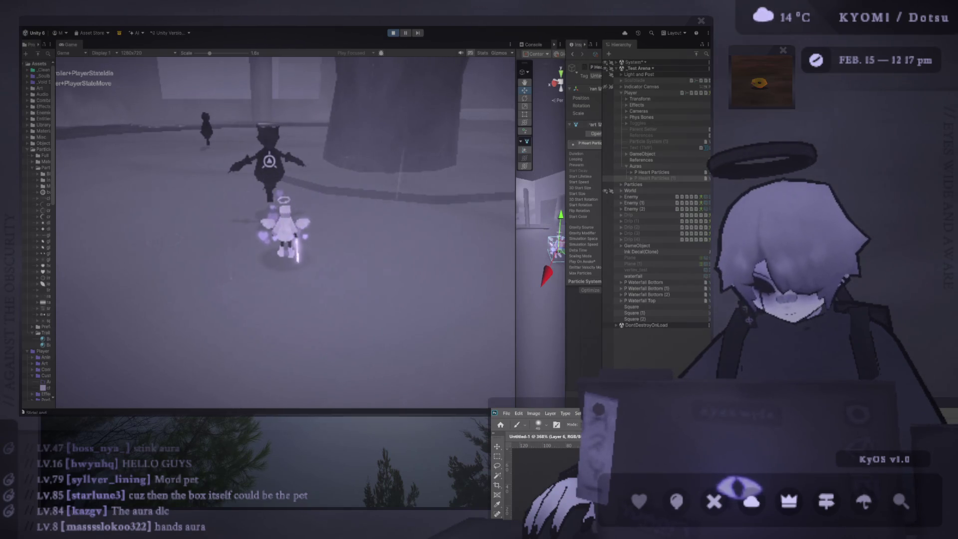
{"action": "left_click", "coordinate": [444, 36]}
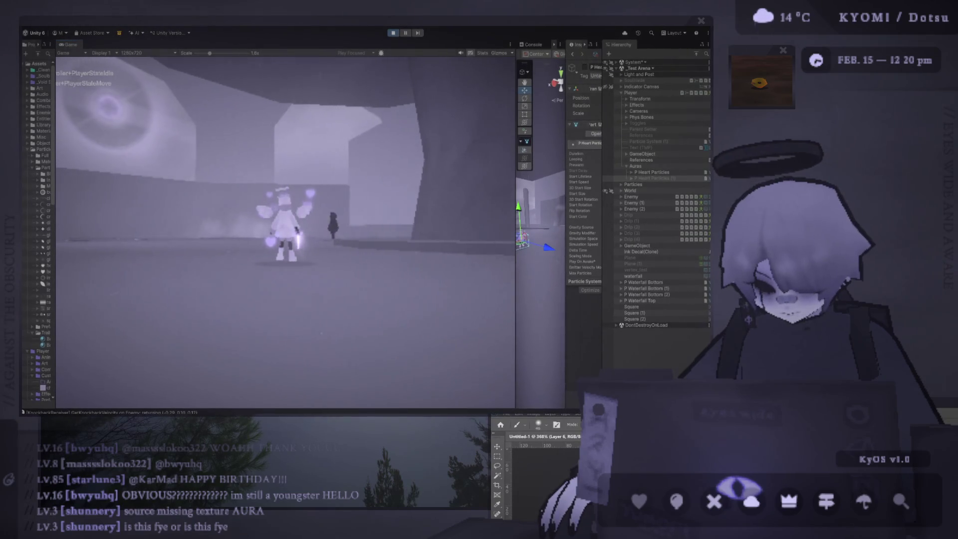
{"action": "key", "text": "alt+Tab"}
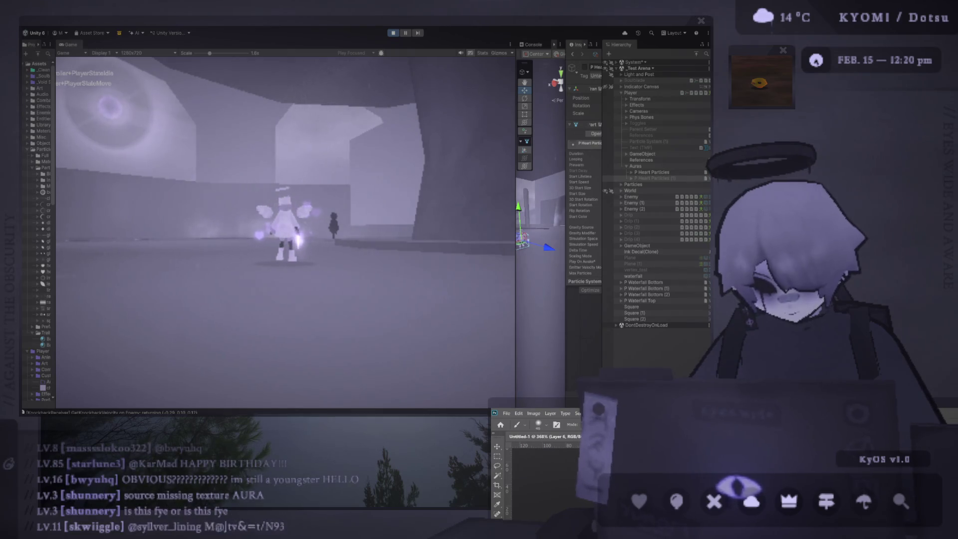
Move the player, lock on and combo-attack the nearby arena enemy, then stop the playtest
{"action": "key", "text": "alt+Tab"}
{"action": "key", "text": "w"}
{"action": "key", "text": "Tab"}
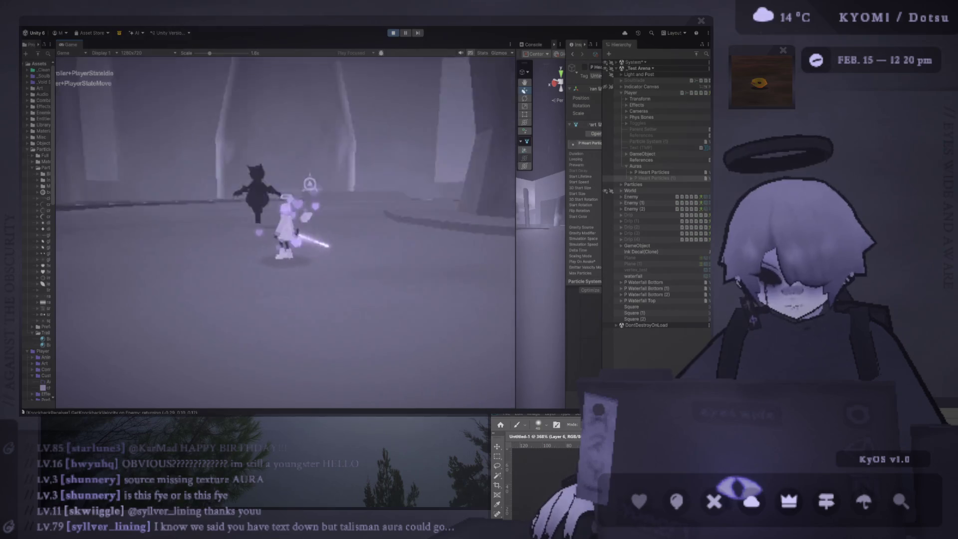
{"action": "left_click", "coordinate": [631, 196]}
{"action": "left_click", "coordinate": [472, 177]}
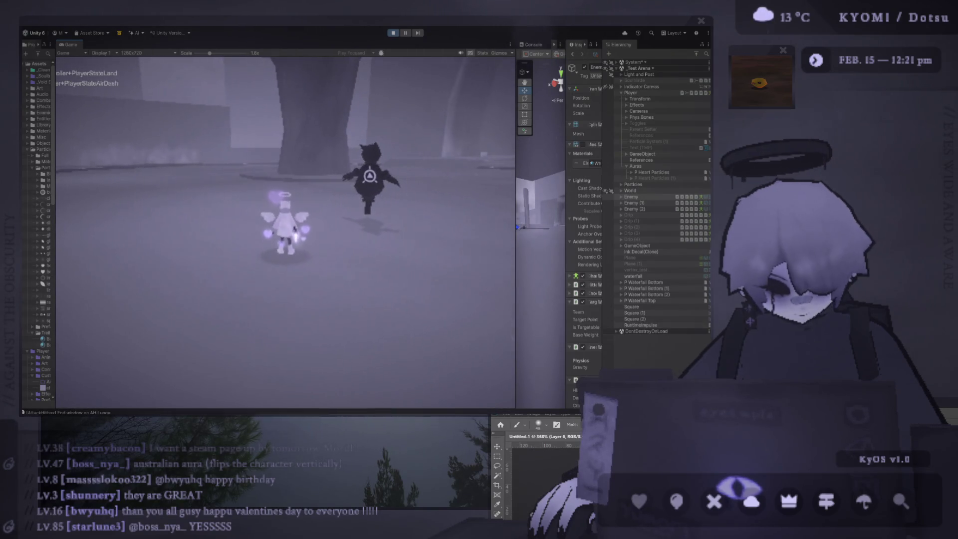
{"action": "left_click", "coordinate": [392, 33]}
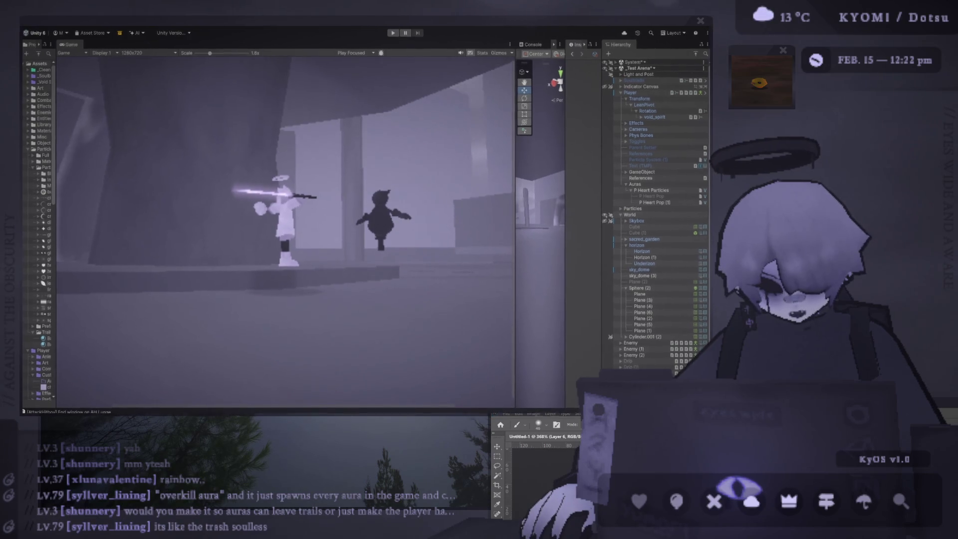
Widen the Scene view beside a smaller Game view and start a new playtest
{"action": "left_click", "coordinate": [385, 156]}
{"action": "left_click_drag", "start_coordinate": [517, 126], "coordinate": [305, 129]}
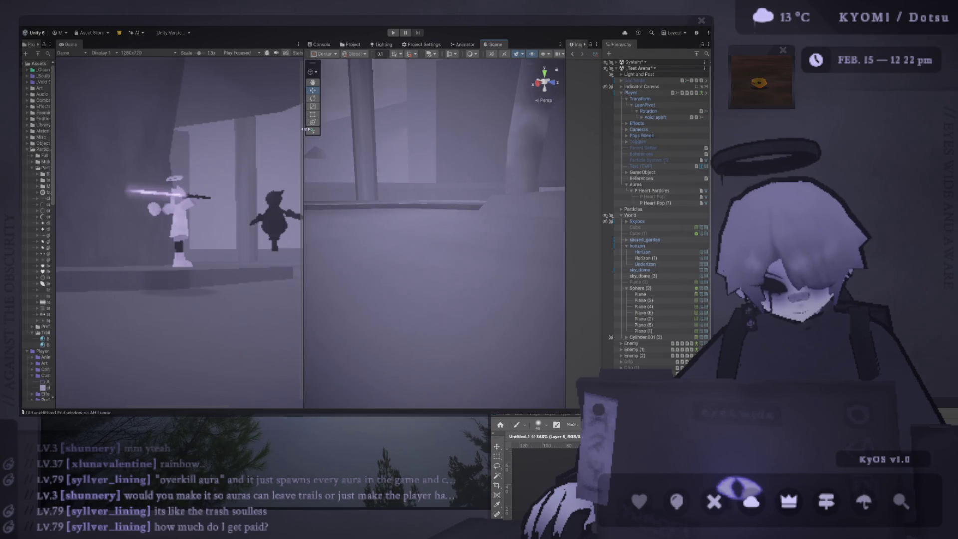
{"action": "left_click", "coordinate": [392, 33]}
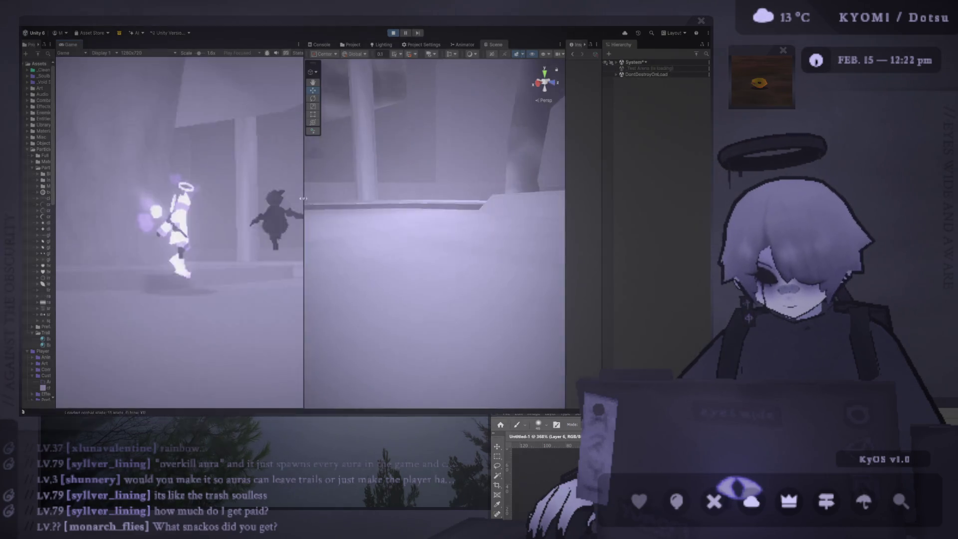
Stretch the Game view back across the editor, play through the arena, then stop play mode
{"action": "left_click_drag", "start_coordinate": [305, 201], "coordinate": [594, 201]}
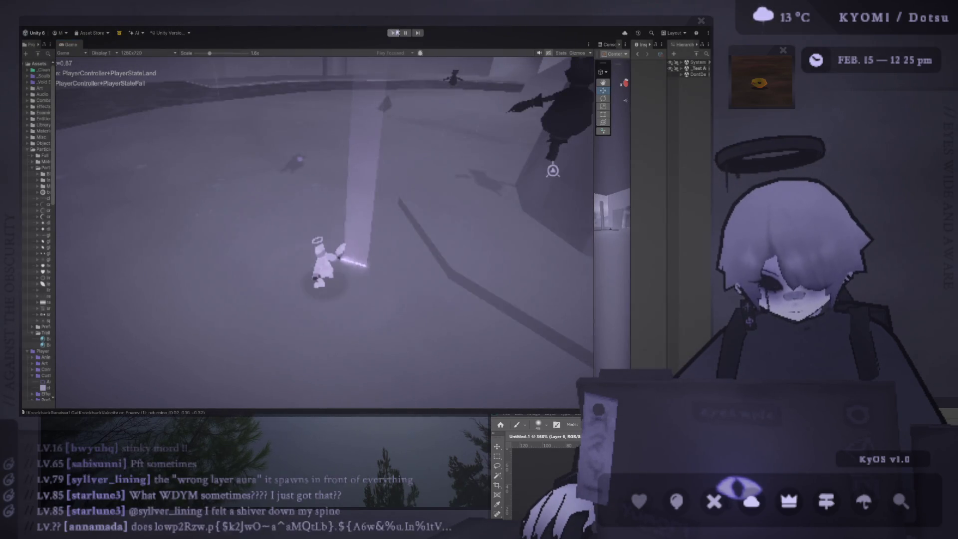
{"action": "left_click", "coordinate": [393, 32]}
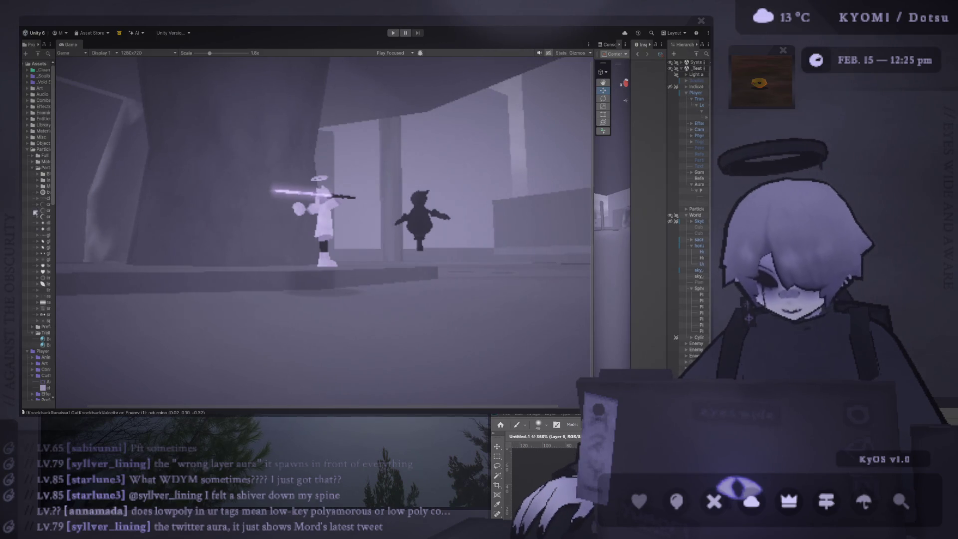
Widen the Project panel to read texture names, then bring the Photoshop heart canvas forward full size
{"action": "left_click_drag", "start_coordinate": [55, 193], "coordinate": [102, 194]}
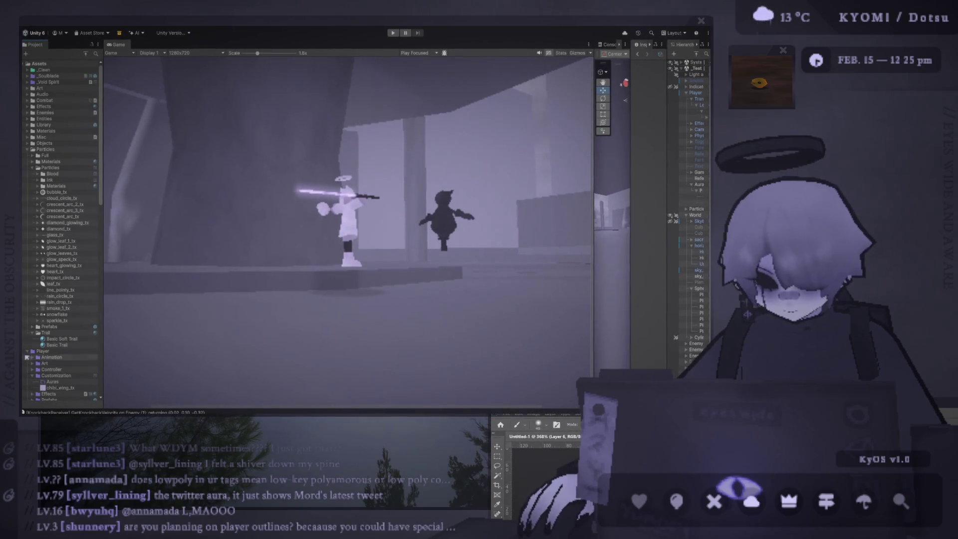
{"action": "key", "text": "alt+Tab"}
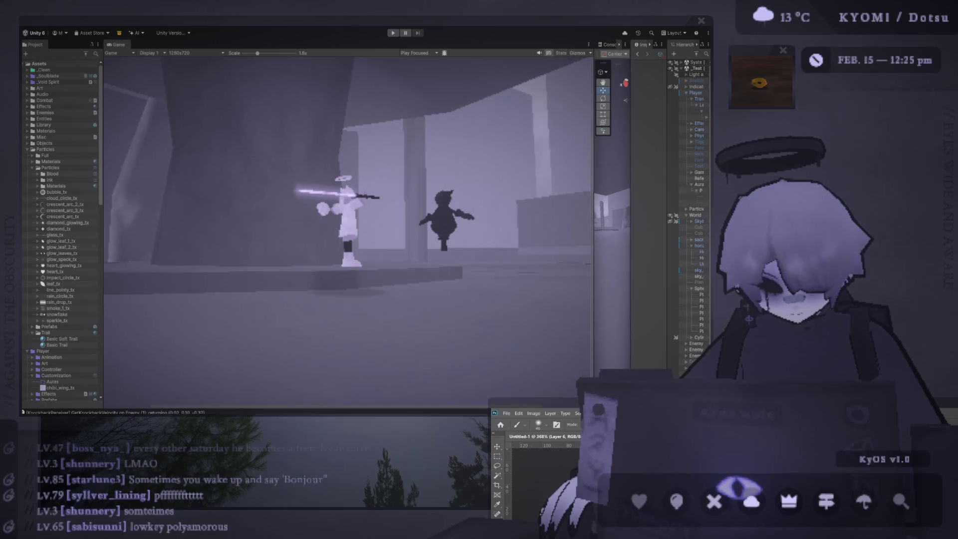
{"action": "left_click", "coordinate": [420, 523]}
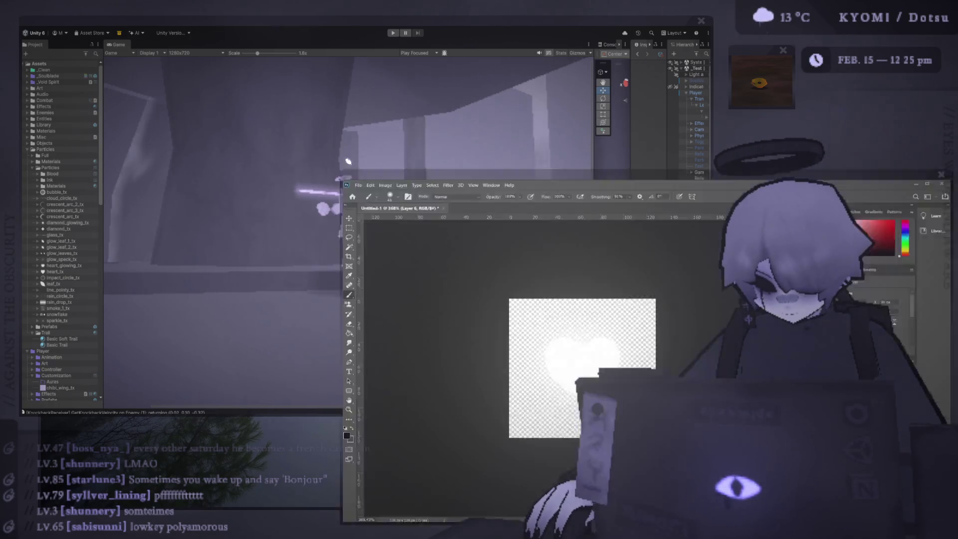
Add a new empty Layer 9 and move it to the top of the layer stack
{"action": "left_click_drag", "start_coordinate": [111, 53], "coordinate": [103, 46]}
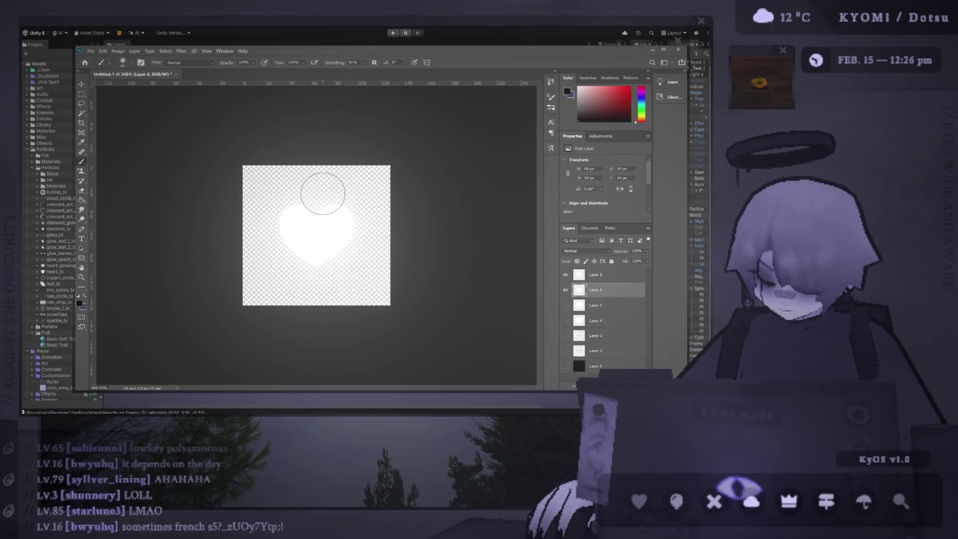
{"action": "key", "text": "ctrl+shift+alt+n"}
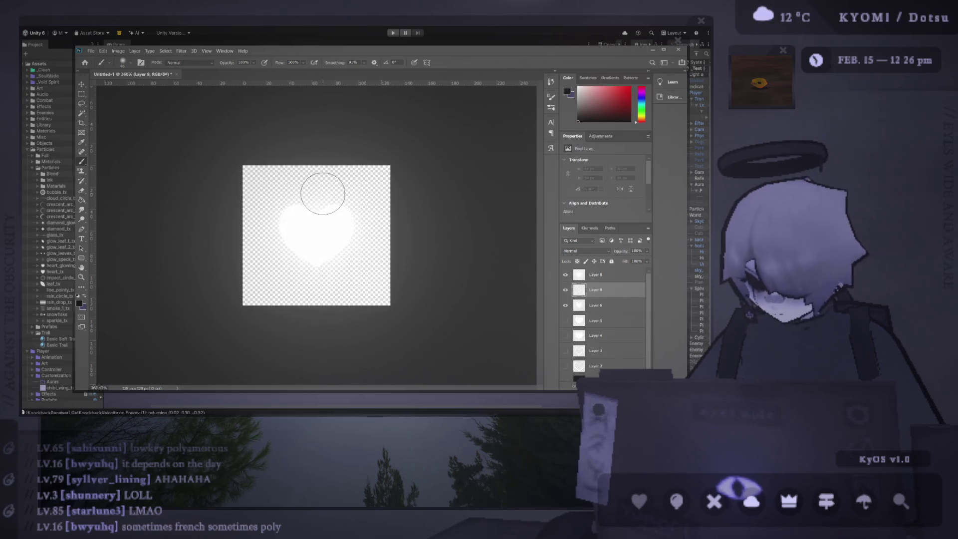
{"action": "left_click_drag", "start_coordinate": [594, 289], "coordinate": [590, 272]}
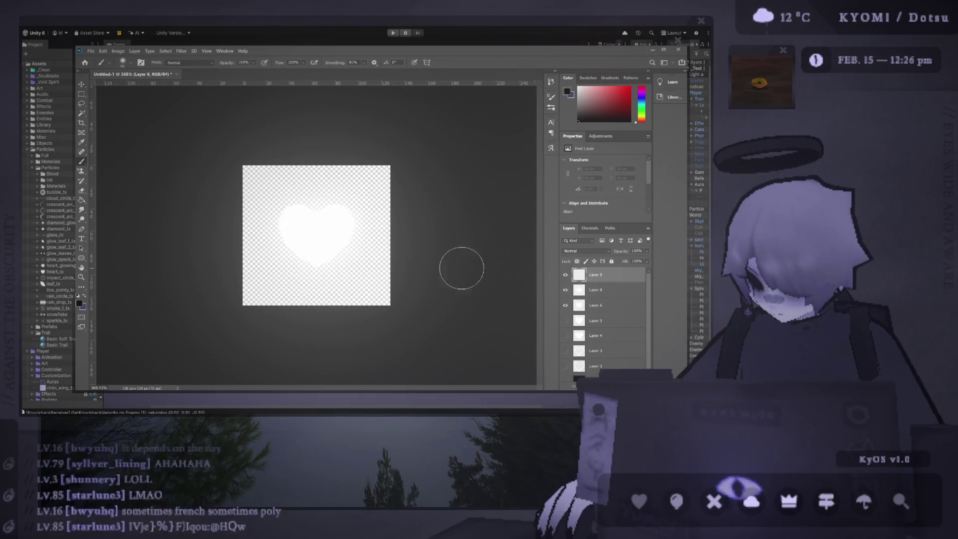
{"action": "scroll", "coordinate": [320, 247], "scroll_direction": "up", "scroll_amount": 2}
Compare the heart with and without Layer 8's glow, leaving Layer 8 active and visible
{"action": "left_click", "coordinate": [565, 289]}
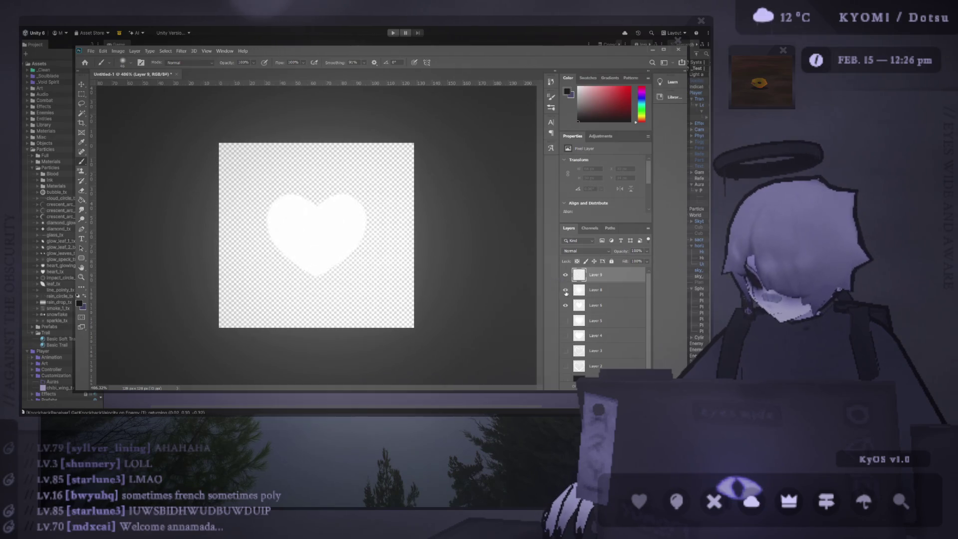
{"action": "left_click", "coordinate": [565, 290]}
{"action": "left_click", "coordinate": [565, 291]}
{"action": "left_click", "coordinate": [565, 291]}
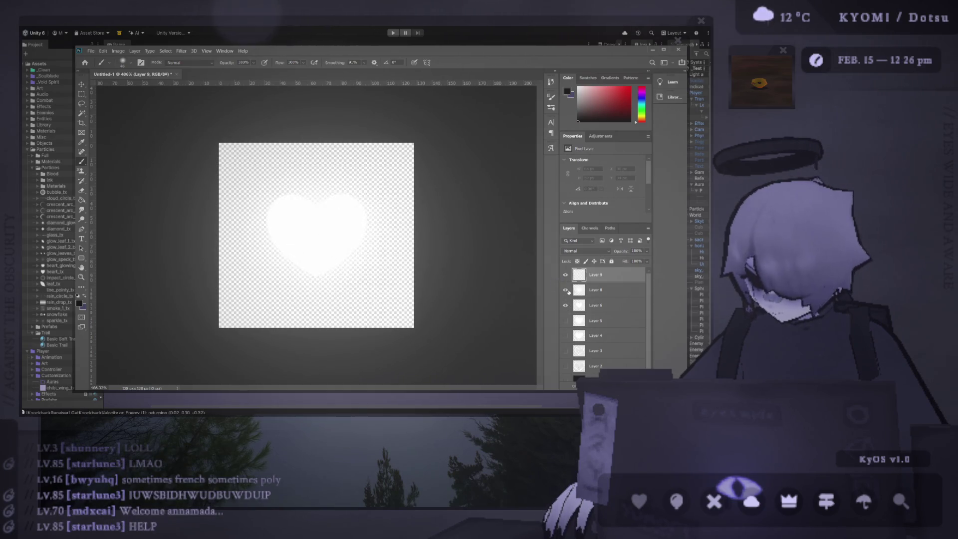
{"action": "left_click", "coordinate": [598, 290]}
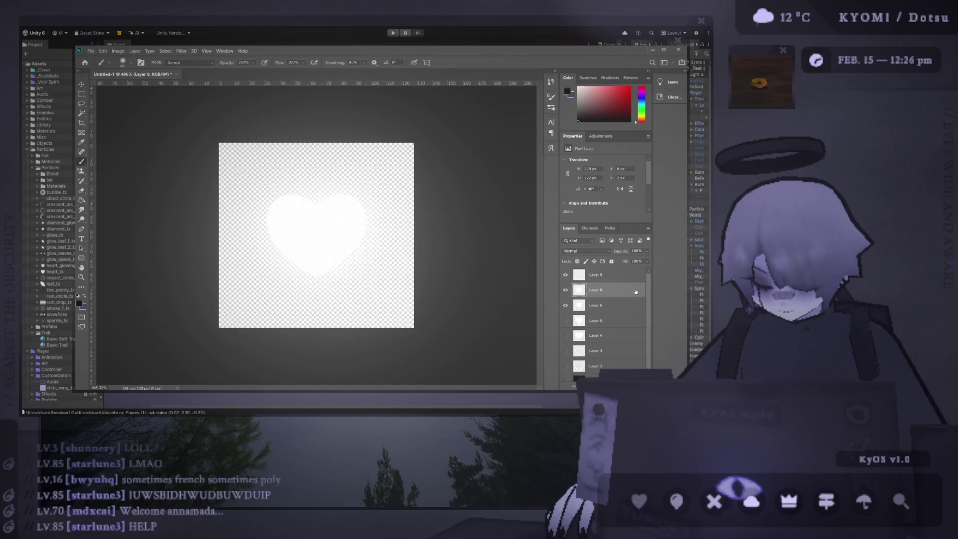
{"action": "left_click", "coordinate": [567, 291]}
{"action": "left_click", "coordinate": [567, 293]}
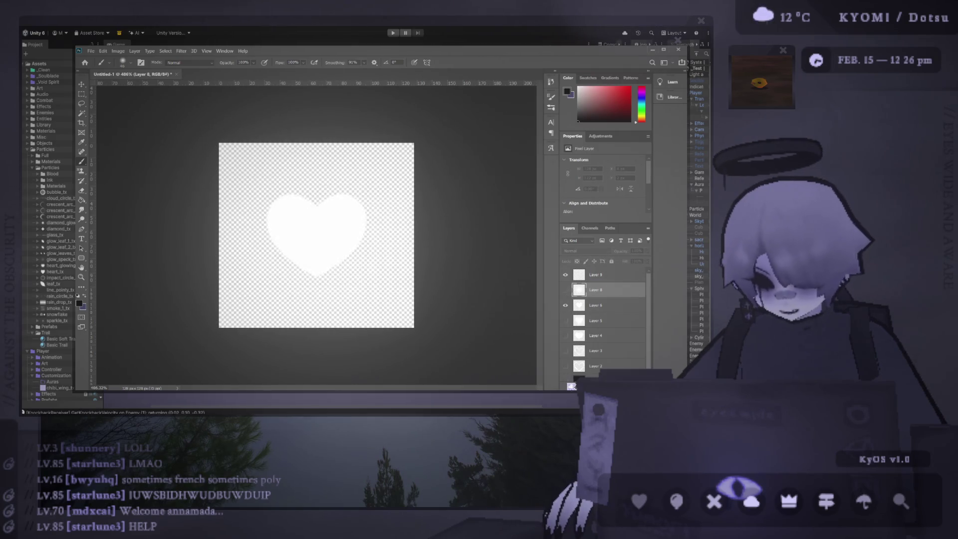
{"action": "left_click", "coordinate": [568, 292]}
{"action": "left_click", "coordinate": [568, 291]}
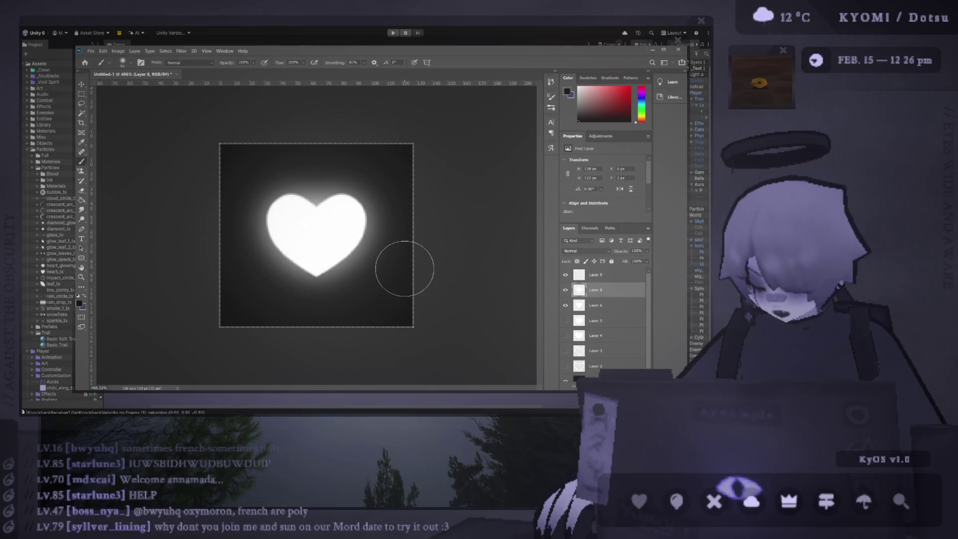
{"action": "scroll", "coordinate": [299, 236], "scroll_direction": "up", "scroll_amount": 3}
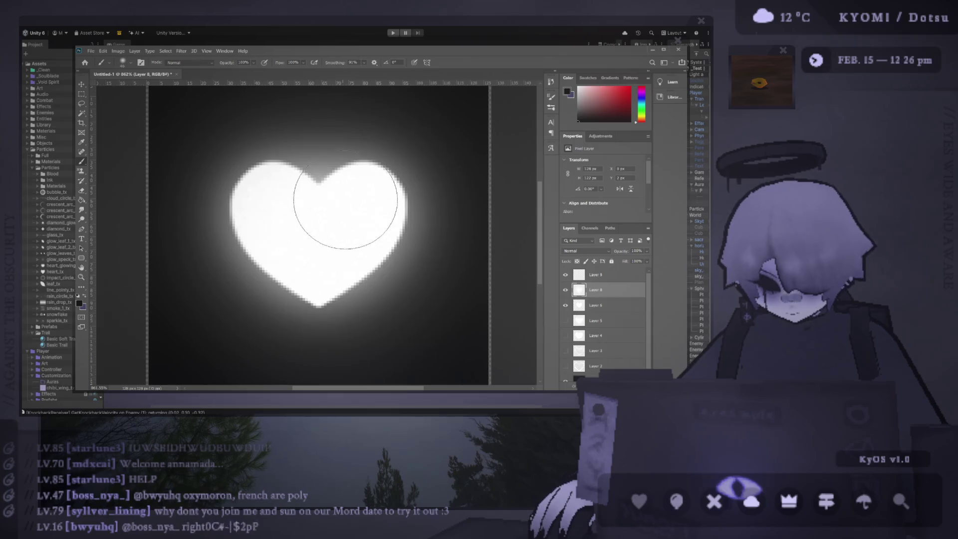
{"action": "left_click", "coordinate": [565, 289]}
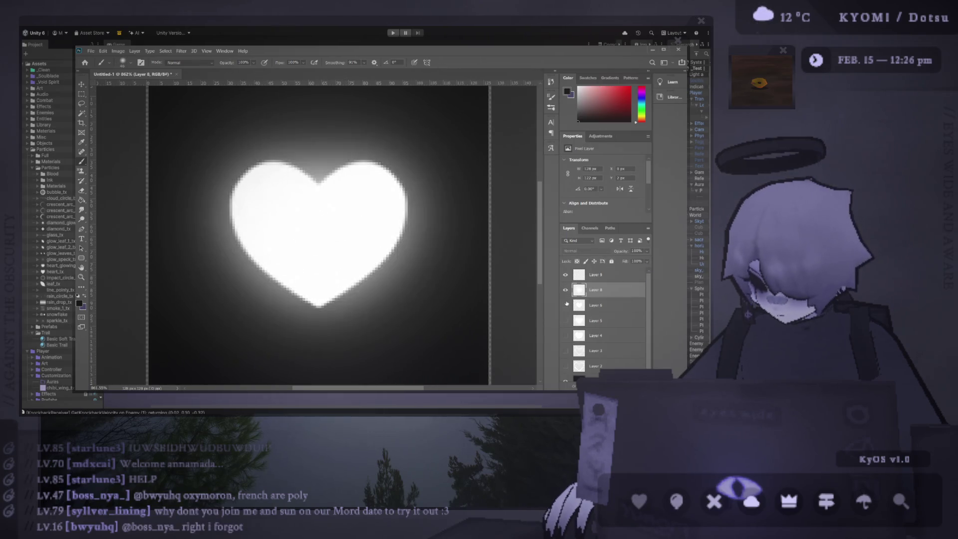
Check the glow and white heart layers, undo an accidental deletion, and hide the plain heart for erasing
{"action": "left_click", "coordinate": [587, 303]}
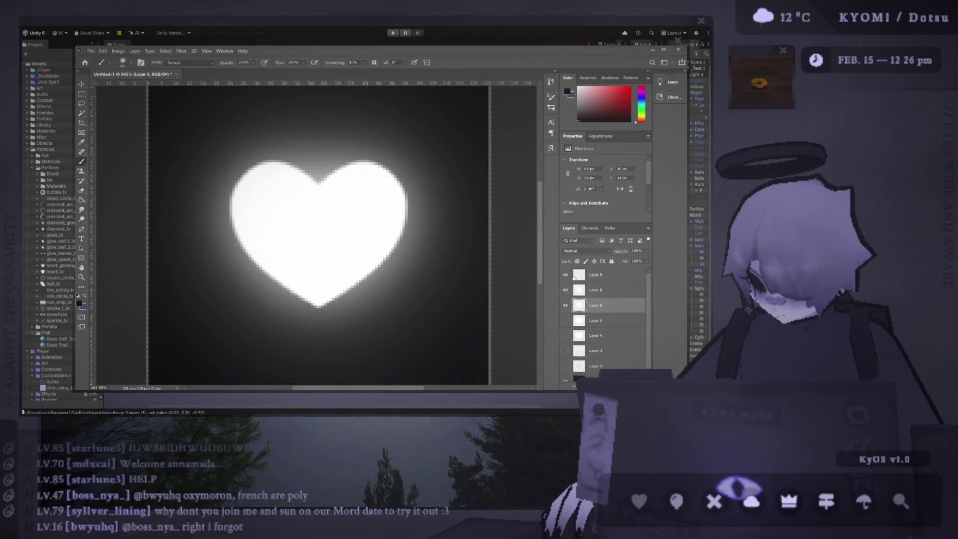
{"action": "left_click", "coordinate": [590, 276]}
{"action": "key", "text": "Delete"}
{"action": "left_click", "coordinate": [564, 290]}
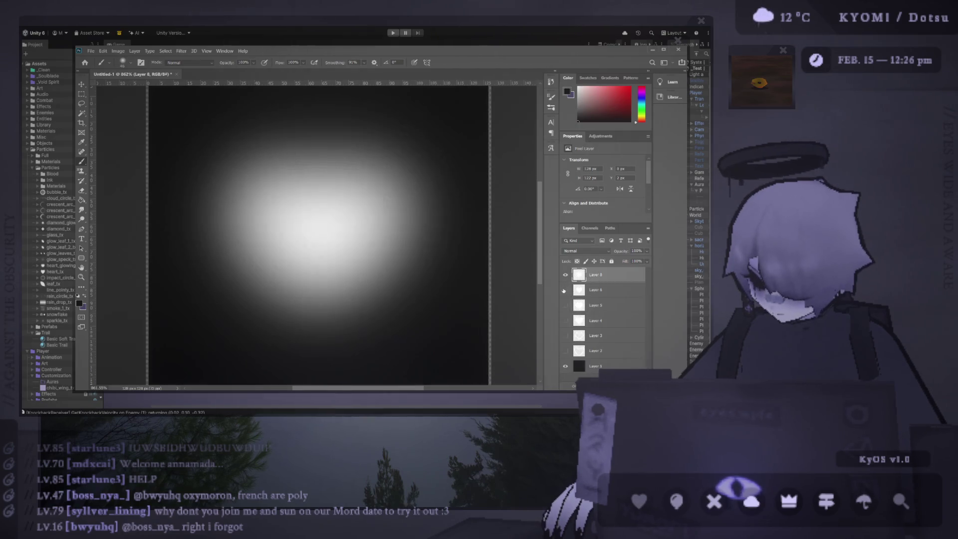
{"action": "left_click", "coordinate": [565, 290]}
{"action": "key", "text": "ctrl+z"}
{"action": "key", "text": "e"}
{"action": "left_click", "coordinate": [565, 305]}
Erase a jagged crack from the heart's top notch down toward its tip, adjusting the eraser size
{"action": "mouse_move", "coordinate": [319, 172]}
{"action": "left_mouse_down"}
{"action": "mouse_move", "coordinate": [301, 207]}
{"action": "mouse_move", "coordinate": [325, 256]}
{"action": "mouse_move", "coordinate": [312, 304]}
{"action": "left_mouse_up"}
{"action": "scroll", "coordinate": [329, 304], "scroll_direction": "down", "scroll_amount": 5}
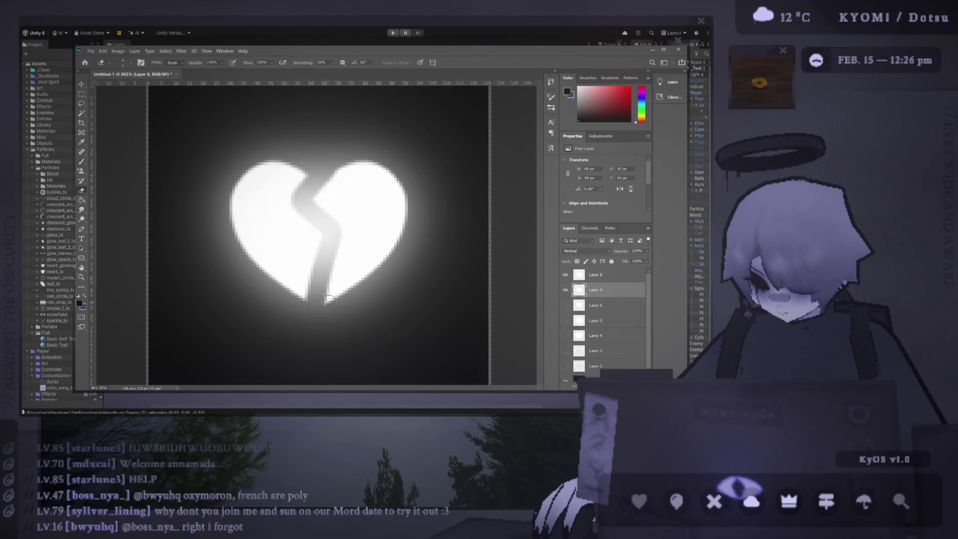
{"action": "scroll", "coordinate": [328, 304], "scroll_direction": "up", "scroll_amount": 5}
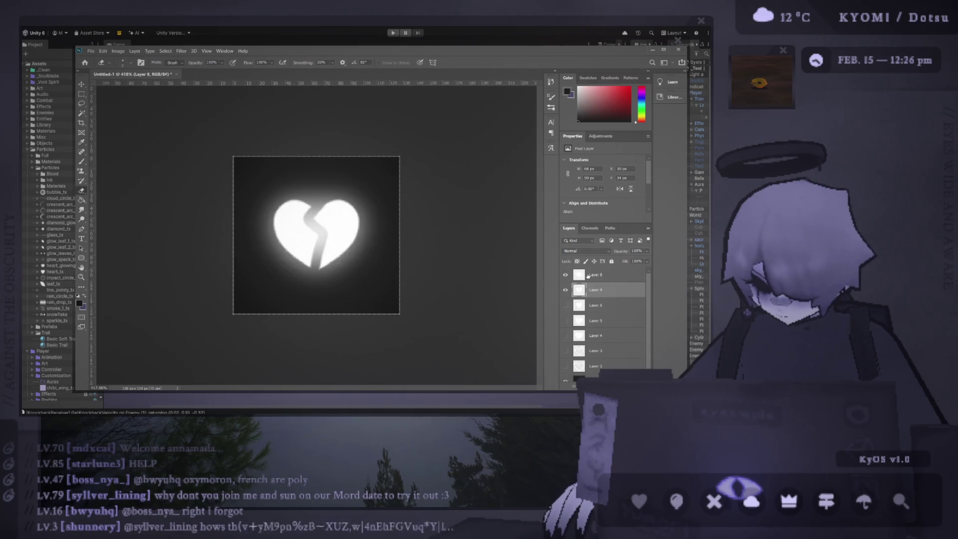
{"action": "key", "text": "alt+bracketright"}
{"action": "scroll", "coordinate": [291, 205], "scroll_direction": "up", "scroll_amount": 5}
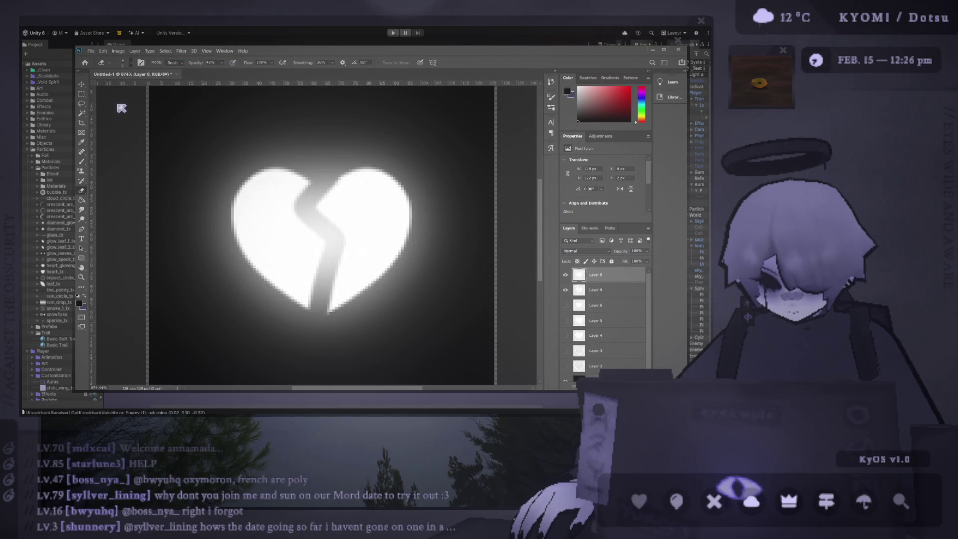
{"action": "right_click", "coordinate": [321, 179], "text": "alt"}
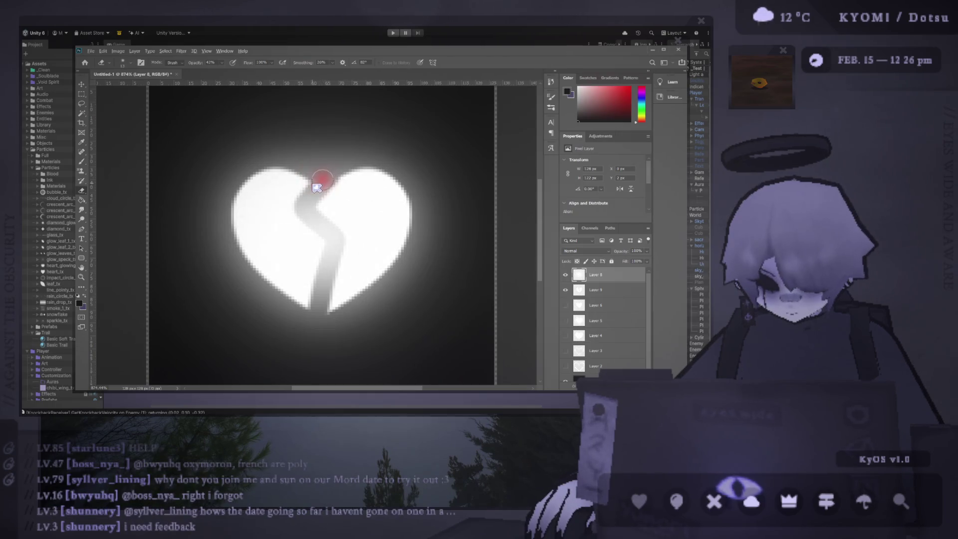
Extend the crack above the heart, inspect it with the glow hidden, and fit the image on screen
{"action": "mouse_move", "coordinate": [352, 133]}
{"action": "left_mouse_down"}
{"action": "mouse_move", "coordinate": [308, 208]}
{"action": "mouse_move", "coordinate": [335, 240]}
{"action": "mouse_move", "coordinate": [305, 350]}
{"action": "left_mouse_up"}
{"action": "scroll", "coordinate": [347, 200], "scroll_direction": "down", "scroll_amount": 3}
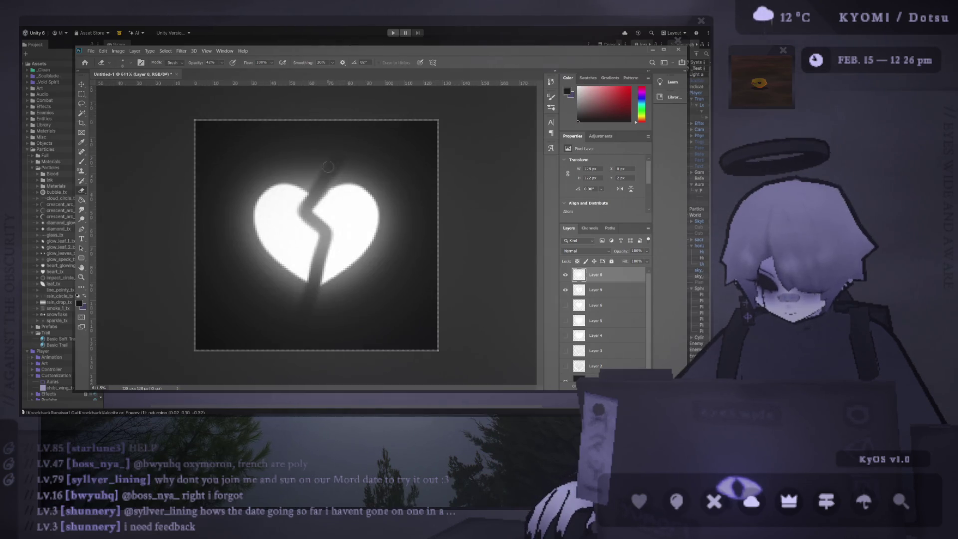
{"action": "scroll", "coordinate": [357, 199], "scroll_direction": "down", "scroll_amount": 3}
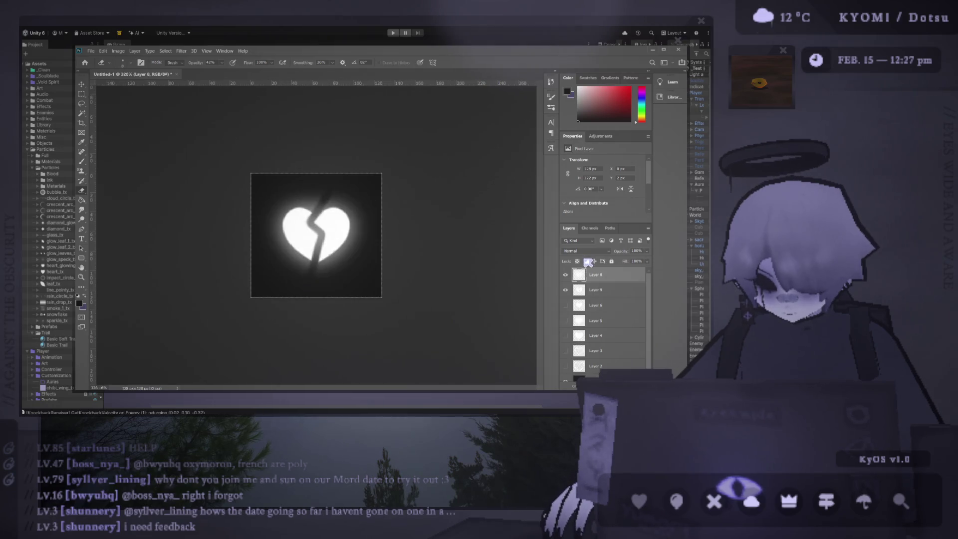
{"action": "left_click", "coordinate": [565, 274]}
{"action": "left_click", "coordinate": [566, 275]}
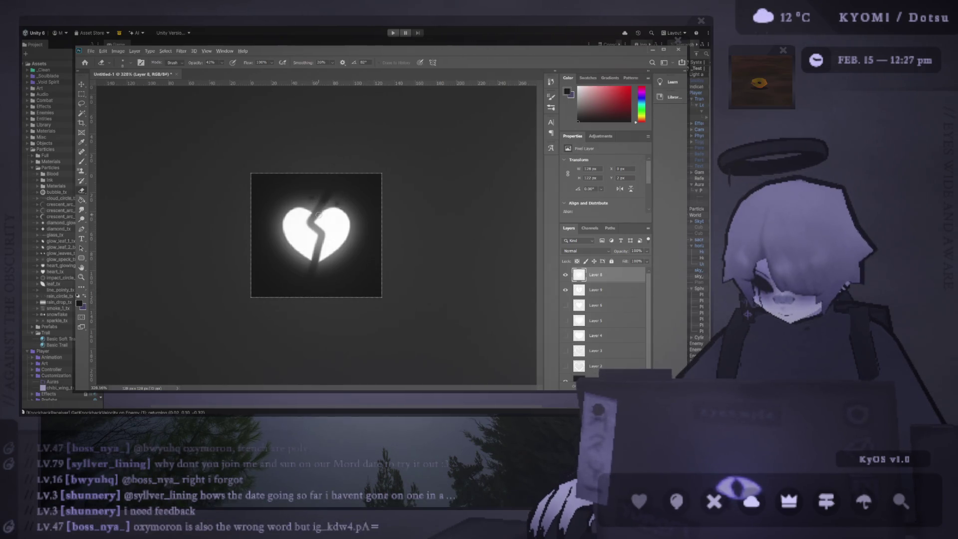
{"action": "key", "text": "ctrl+0"}
{"action": "left_click", "coordinate": [86, 85]}
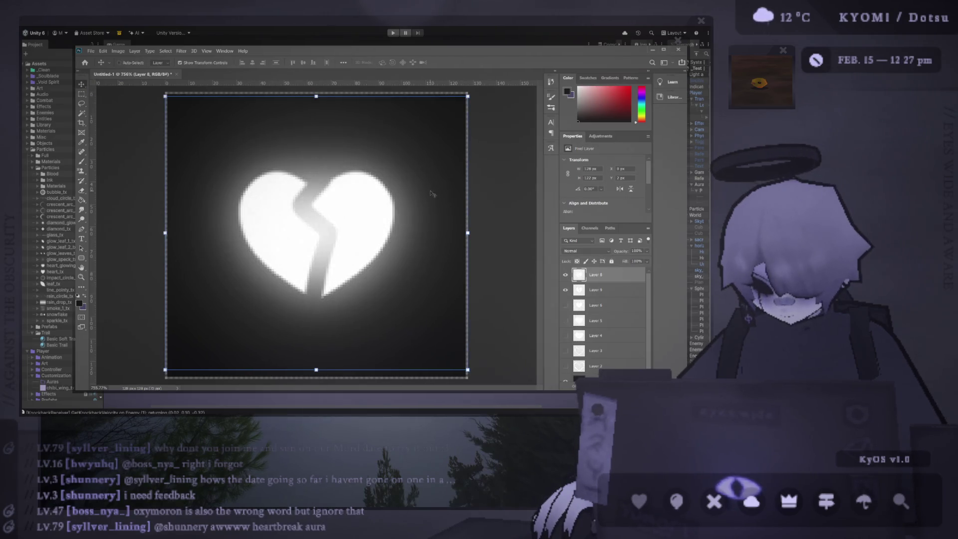
{"action": "key", "text": "ctrl+alt+shift+e"}
{"action": "left_click", "coordinate": [565, 289]}
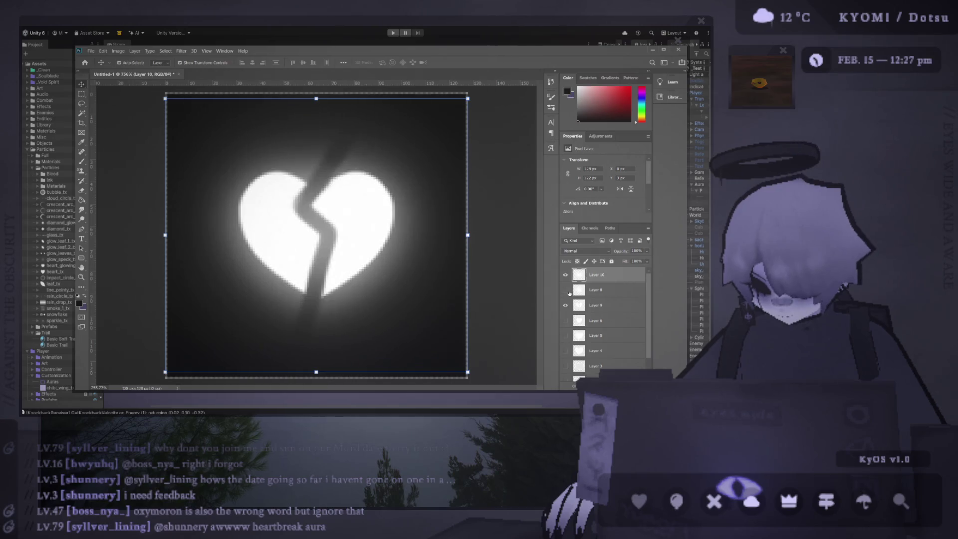
{"action": "scroll", "coordinate": [395, 253], "scroll_direction": "down", "scroll_amount": 3}
{"action": "scroll", "coordinate": [392, 254], "scroll_direction": "down", "scroll_amount": 3}
{"action": "scroll", "coordinate": [387, 257], "scroll_direction": "down", "scroll_amount": 2}
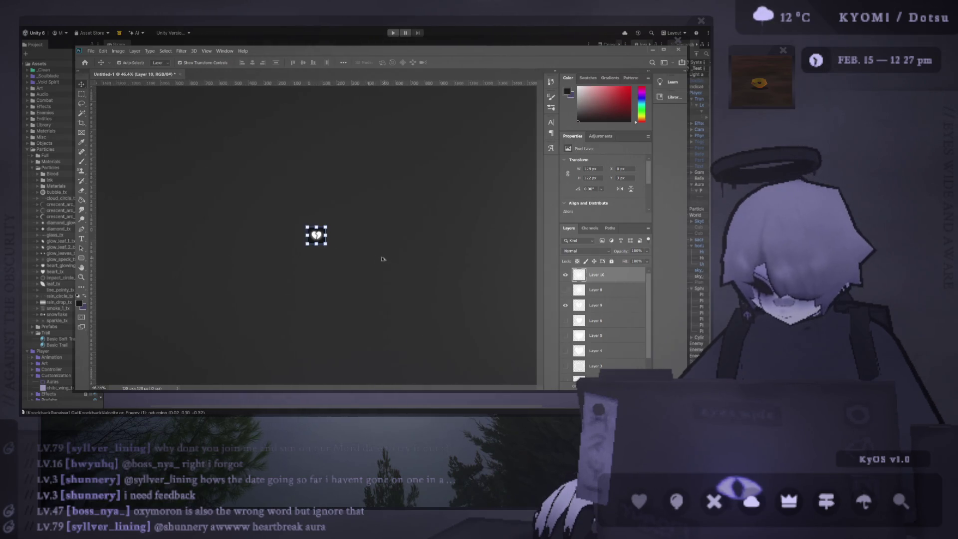
{"action": "left_click", "coordinate": [378, 244]}
{"action": "scroll", "coordinate": [364, 249], "scroll_direction": "up", "scroll_amount": 4}
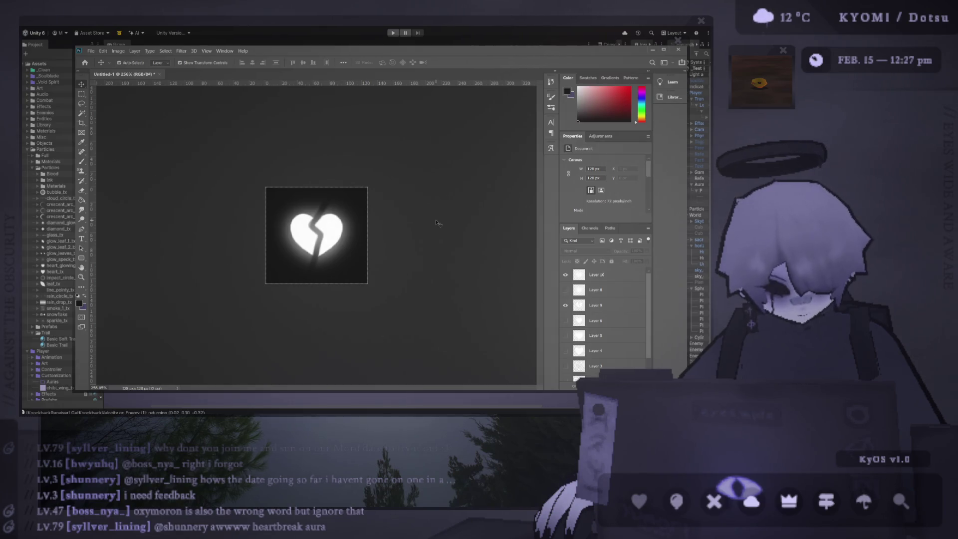
{"action": "scroll", "coordinate": [316, 235], "scroll_direction": "up", "scroll_amount": 2}
{"action": "left_click", "coordinate": [565, 275]}
{"action": "key", "text": "ctrl+z"}
{"action": "key", "text": "ctrl+z"}
{"action": "key", "text": "ctrl+z"}
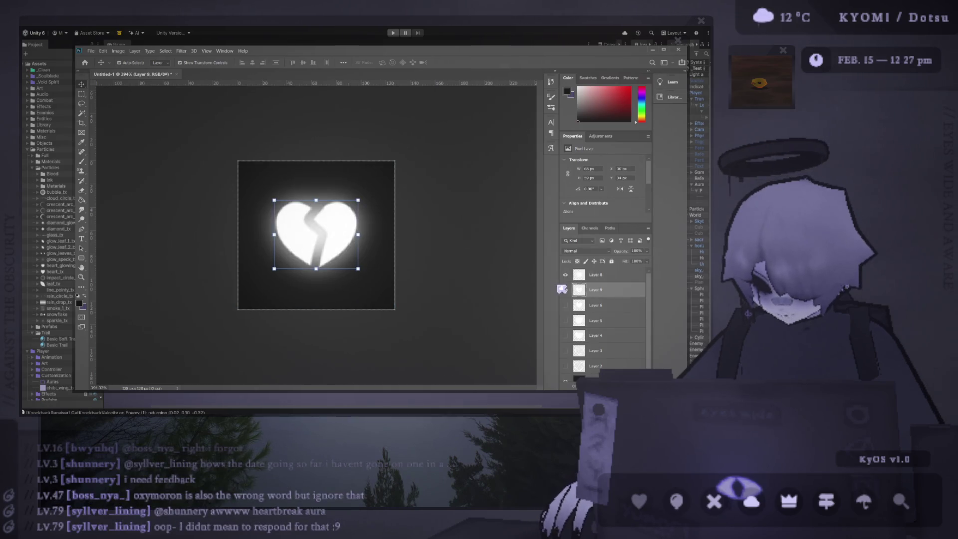
Magic Wand-select the right heart half, rotate it about 10° outward, and shift it back 4 px left
{"action": "key", "text": "w"}
{"action": "left_click", "coordinate": [339, 225]}
{"action": "scroll", "coordinate": [316, 234], "scroll_direction": "up", "scroll_amount": 1}
{"action": "key", "text": "v"}
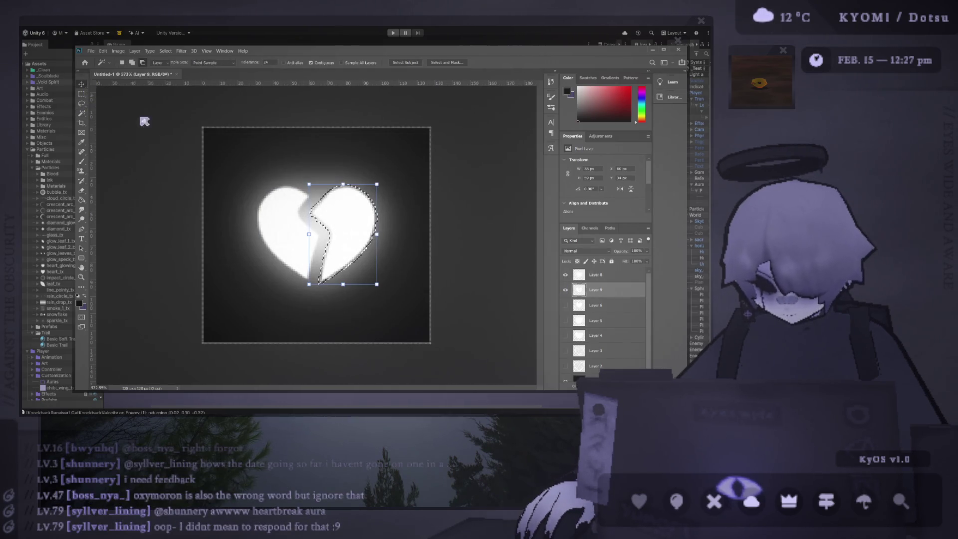
{"action": "left_click_drag", "start_coordinate": [350, 230], "coordinate": [360, 230]}
{"action": "key", "text": "alt+bracketright"}
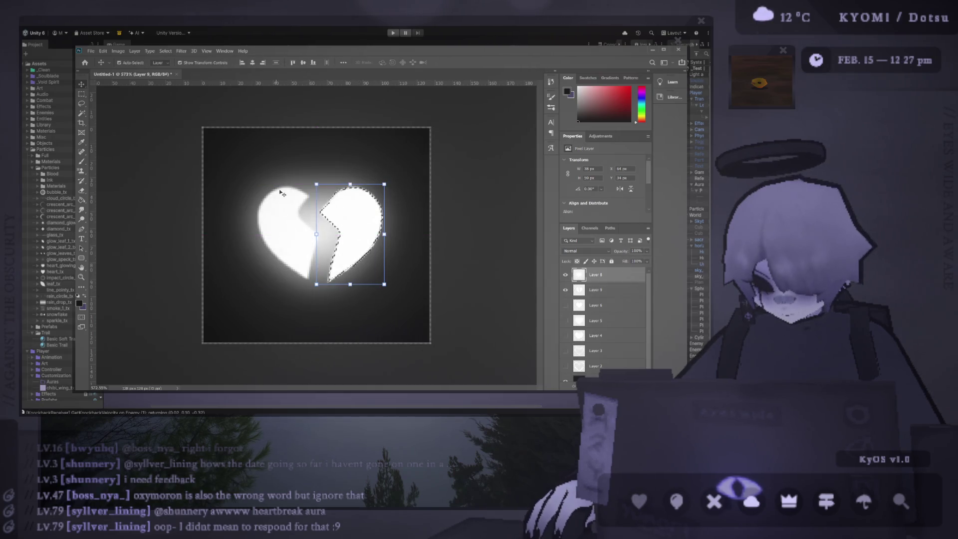
{"action": "left_click_drag", "start_coordinate": [392, 180], "coordinate": [401, 189]}
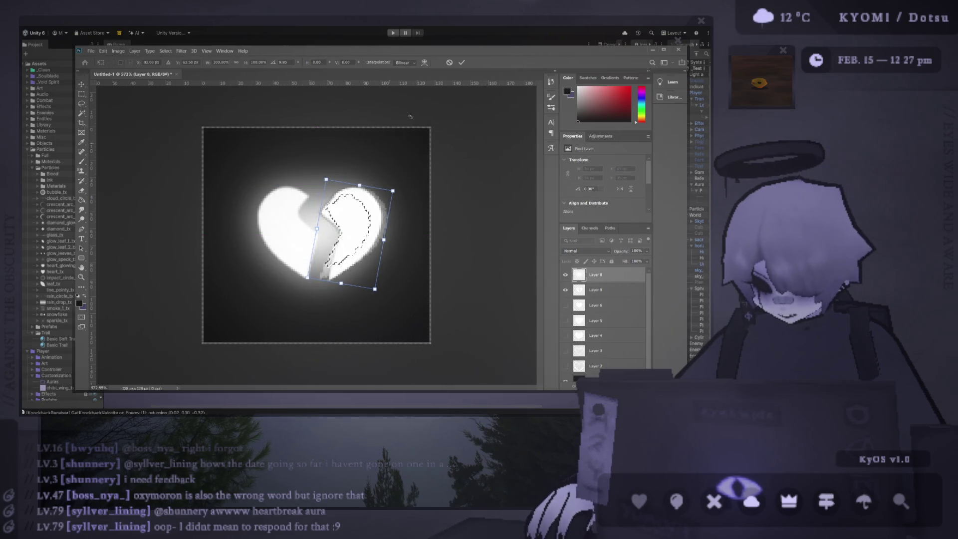
{"action": "left_click", "coordinate": [463, 64]}
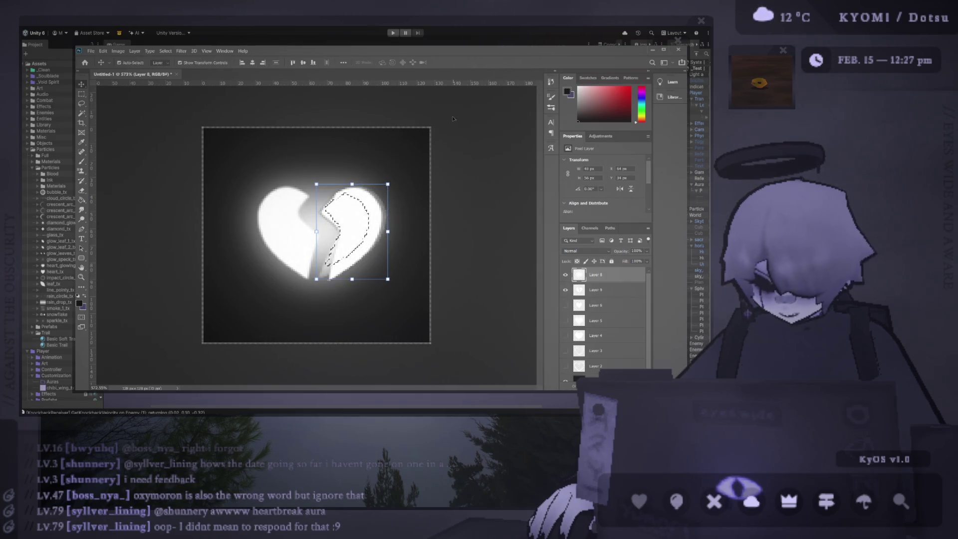
{"action": "key", "text": "Left"}
{"action": "key", "text": "Left"}
{"action": "key", "text": "Left"}
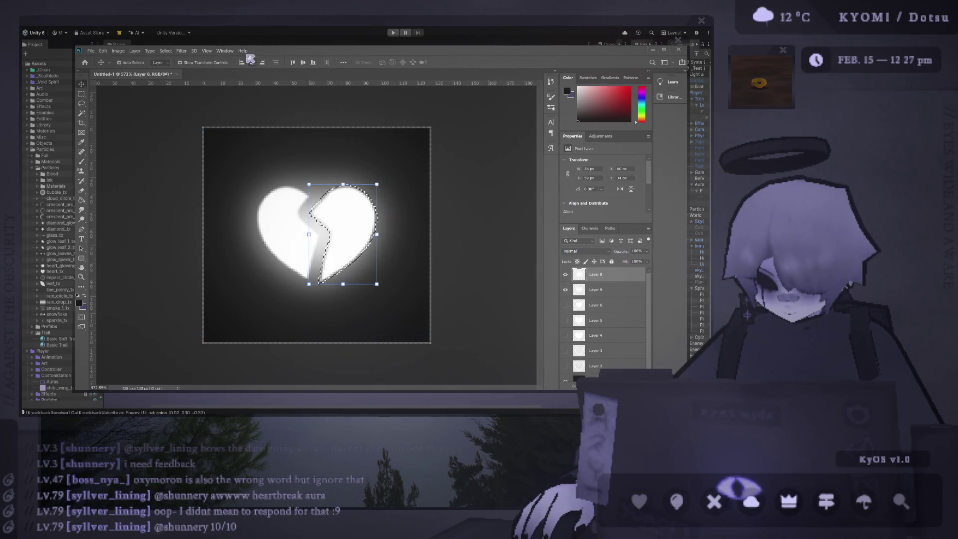
{"action": "key", "text": "ctrl+d"}
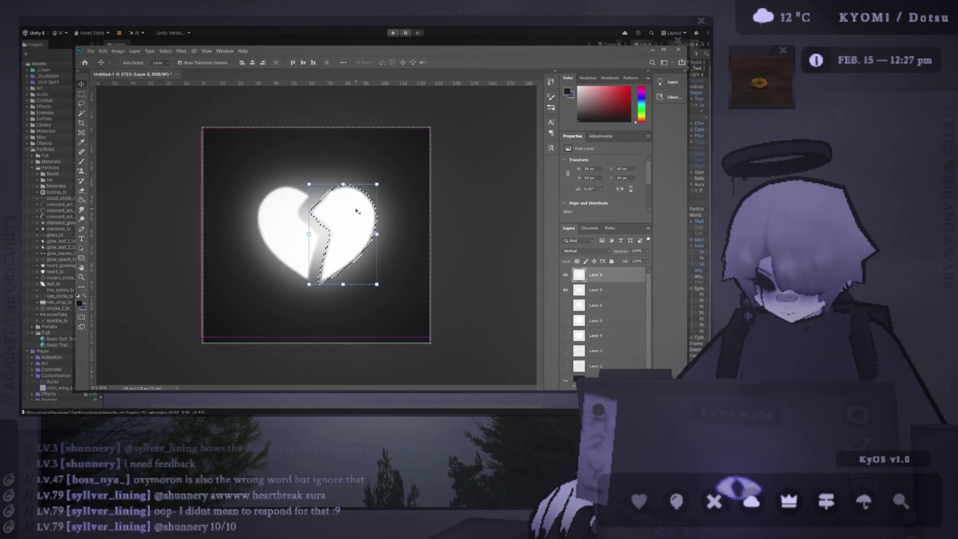
Make the broken heart layer active and reselect its right half with the Magic Wand
{"action": "left_click", "coordinate": [565, 289]}
{"action": "left_click", "coordinate": [565, 289]}
{"action": "left_click", "coordinate": [596, 289]}
{"action": "key", "text": "w"}
{"action": "left_click", "coordinate": [354, 216]}
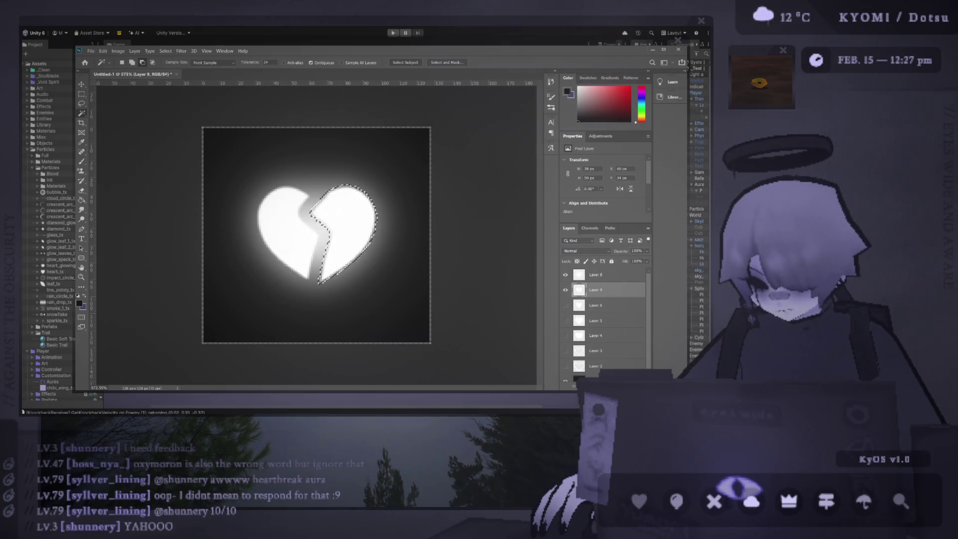
Reselect the right heart half to rejoin it along the narrow crack, then switch back to Unity
{"action": "left_click", "coordinate": [349, 219]}
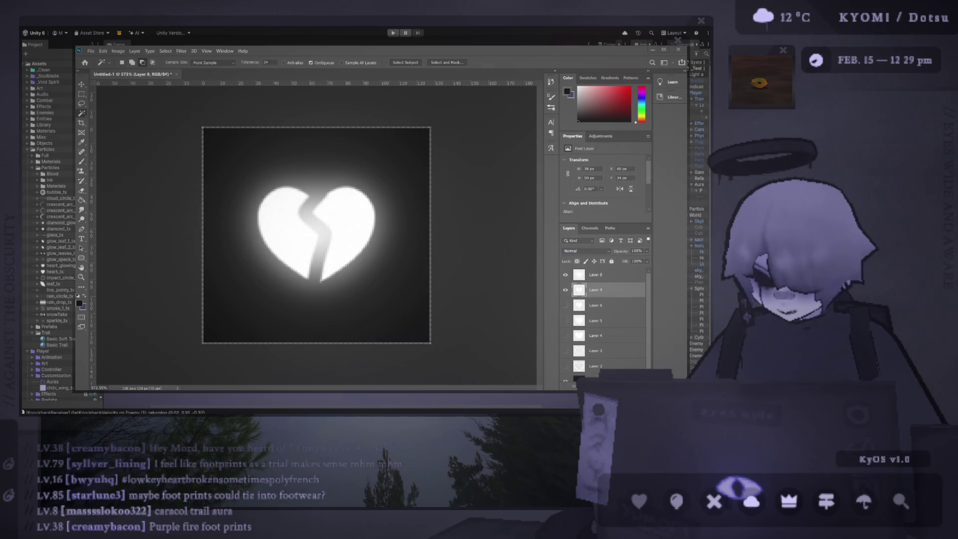
{"action": "key", "text": "alt+Tab"}
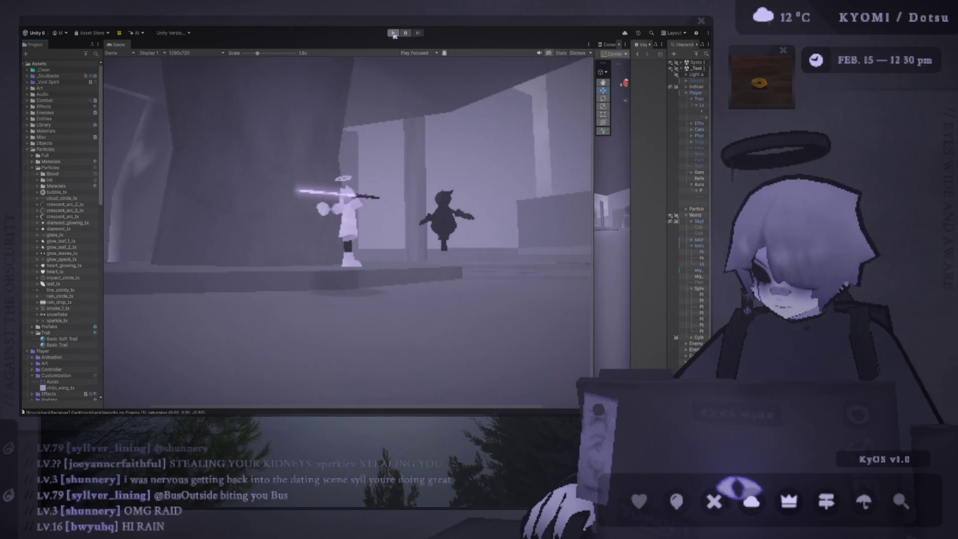
Enter Play mode and turn the camera around the player to watch the heart aura
{"action": "left_click", "coordinate": [394, 33]}
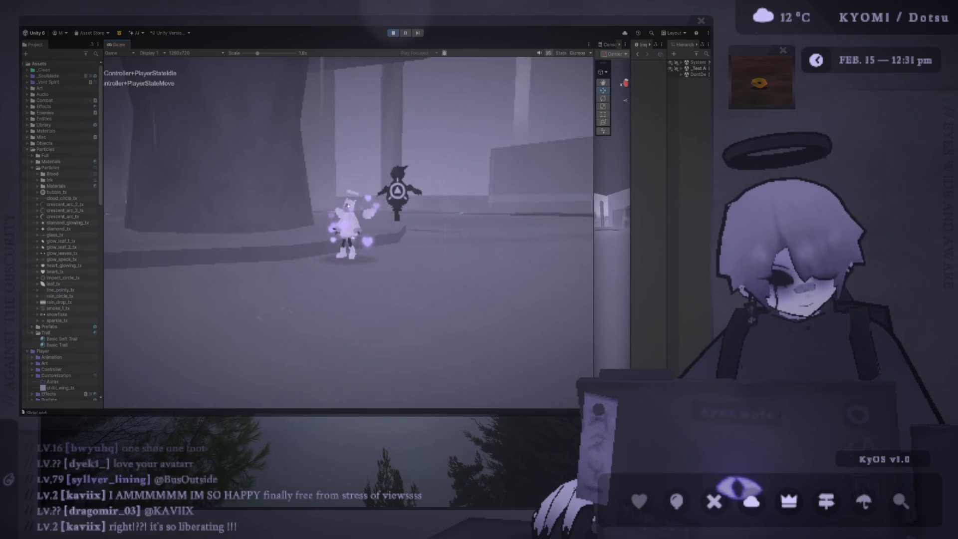
{"action": "key", "text": "a"}
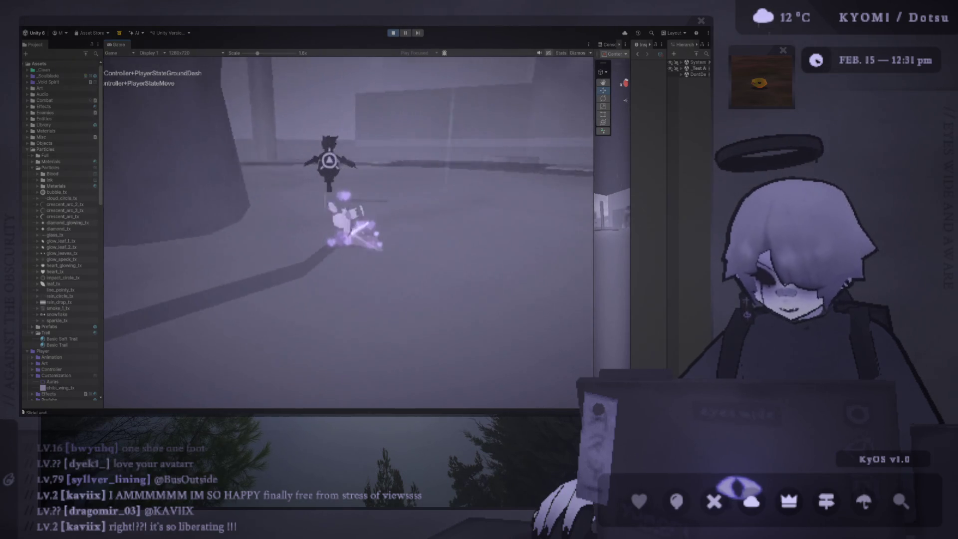
Run the character, swing its sword and dash around the enemy, watching the hearts trail
{"action": "key", "text": "space"}
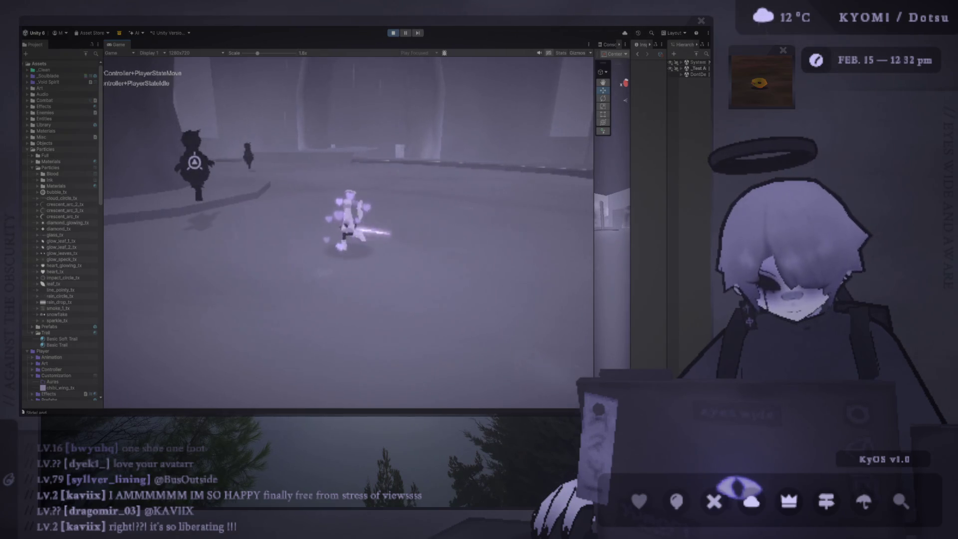
{"action": "key", "text": "shift"}
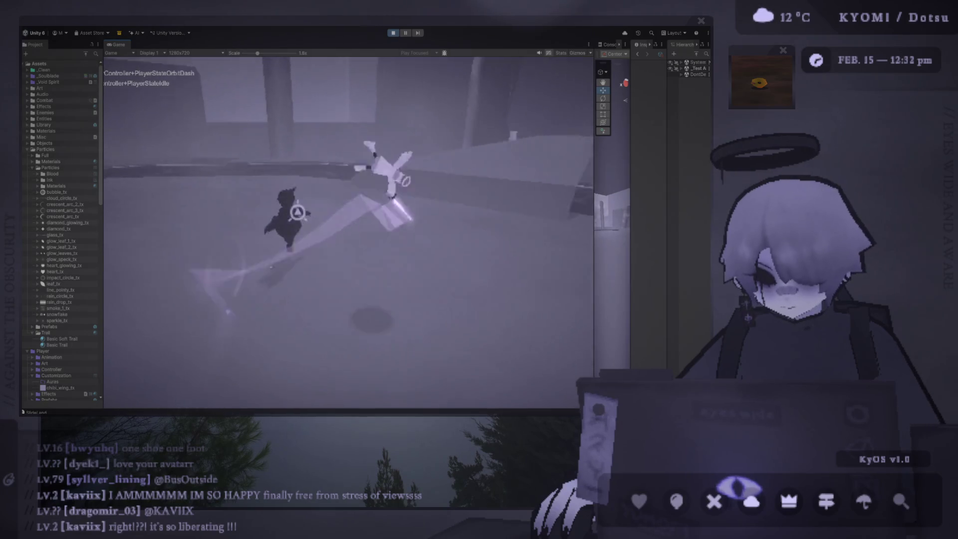
{"action": "key", "text": "shift"}
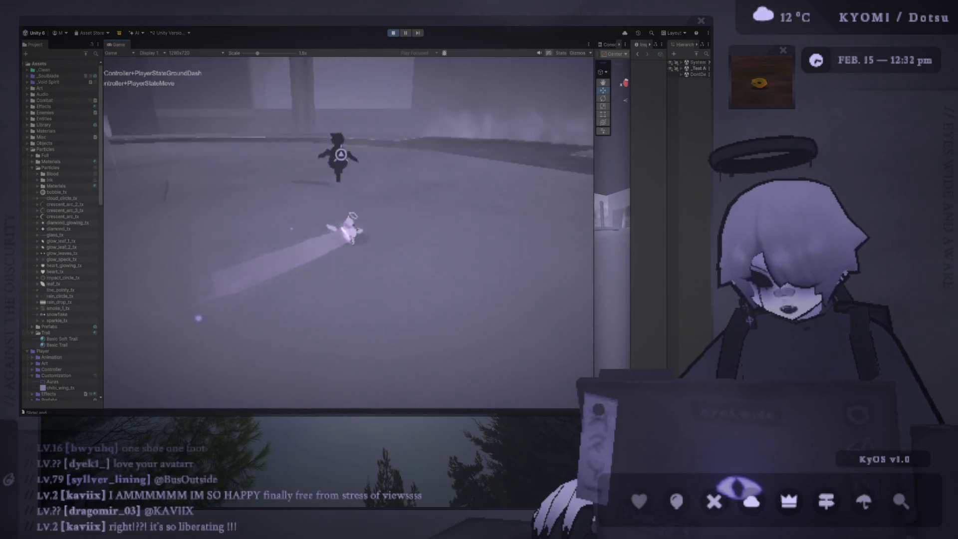
{"action": "key", "text": "shift"}
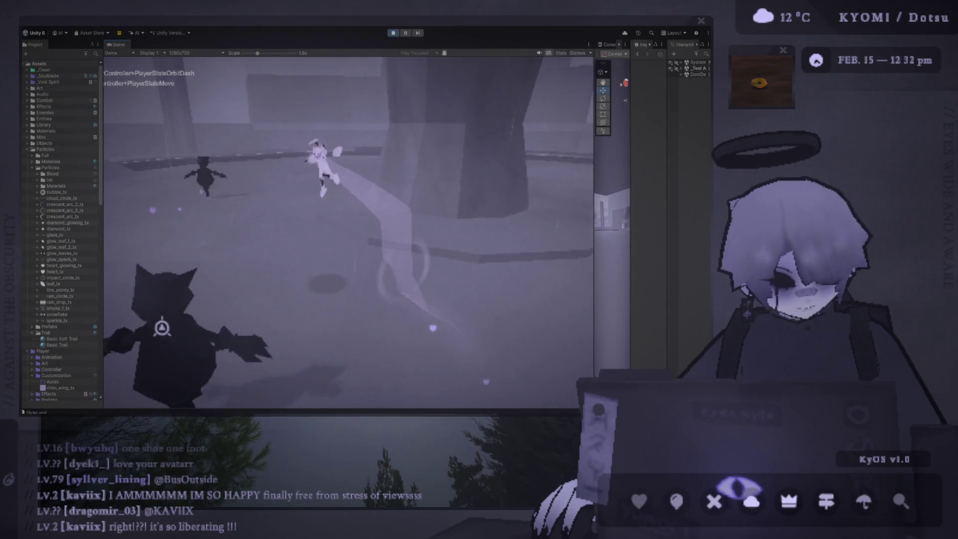
{"action": "key", "text": "space"}
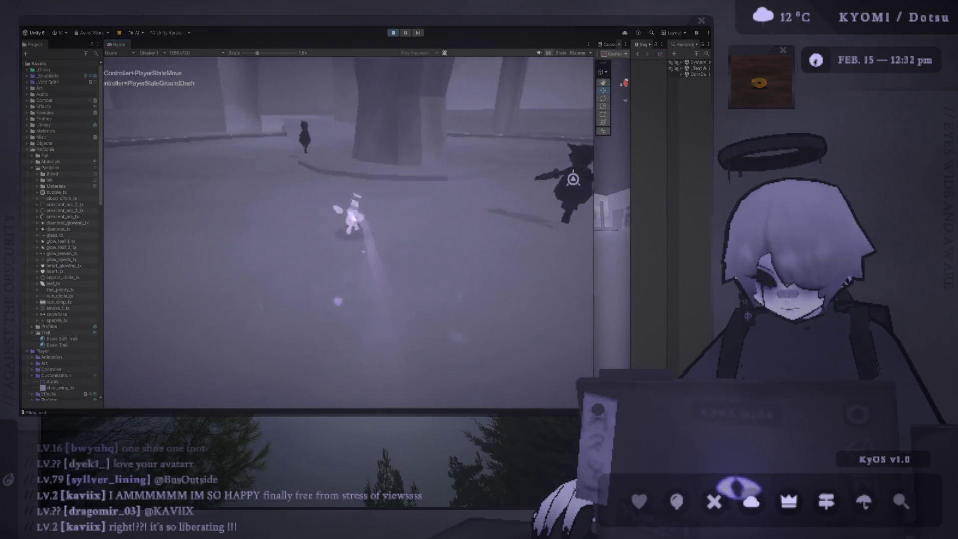
{"action": "key", "text": "space"}
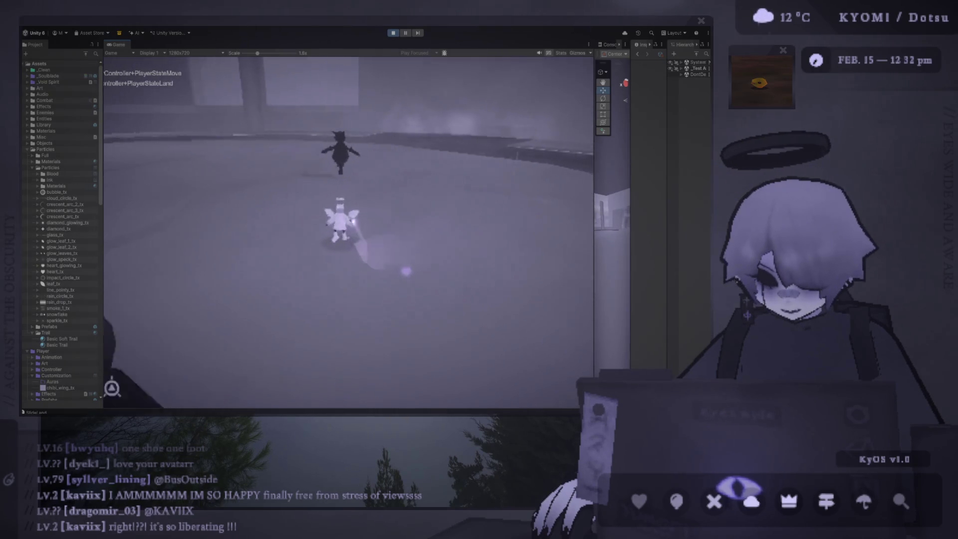
Jump, ground-dash and air-dash around the enemy, leaving scattered heart particles
{"action": "key", "text": "space"}
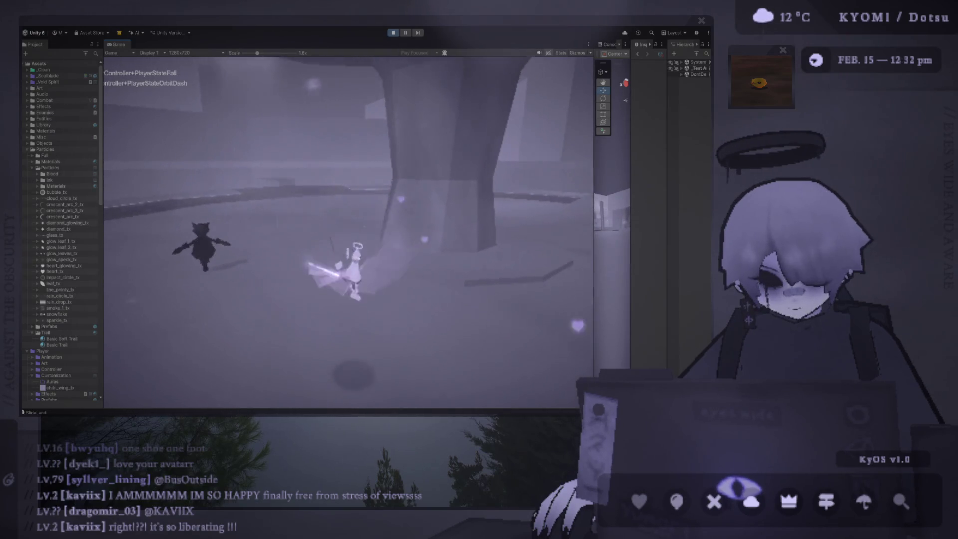
{"action": "key", "text": "shift"}
{"action": "key", "text": "space"}
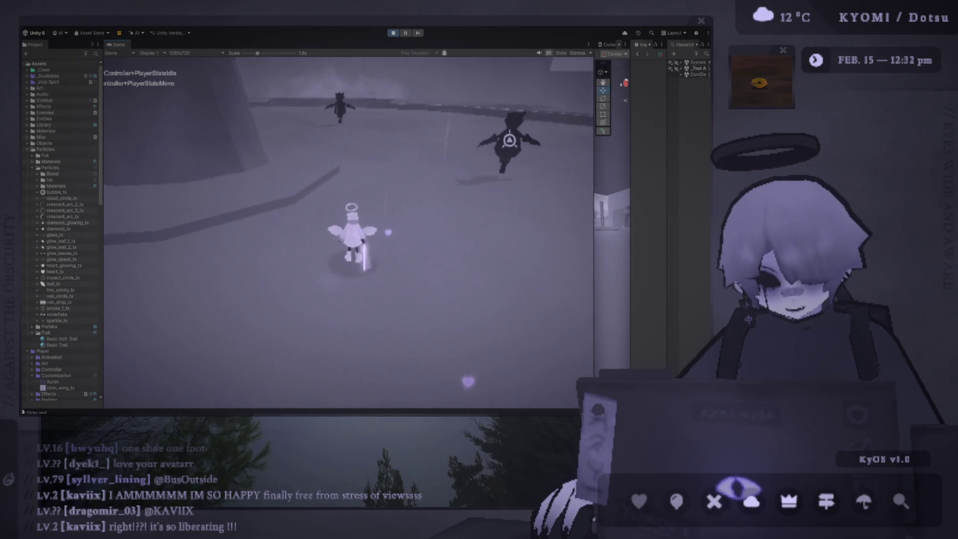
{"action": "key", "text": "shift"}
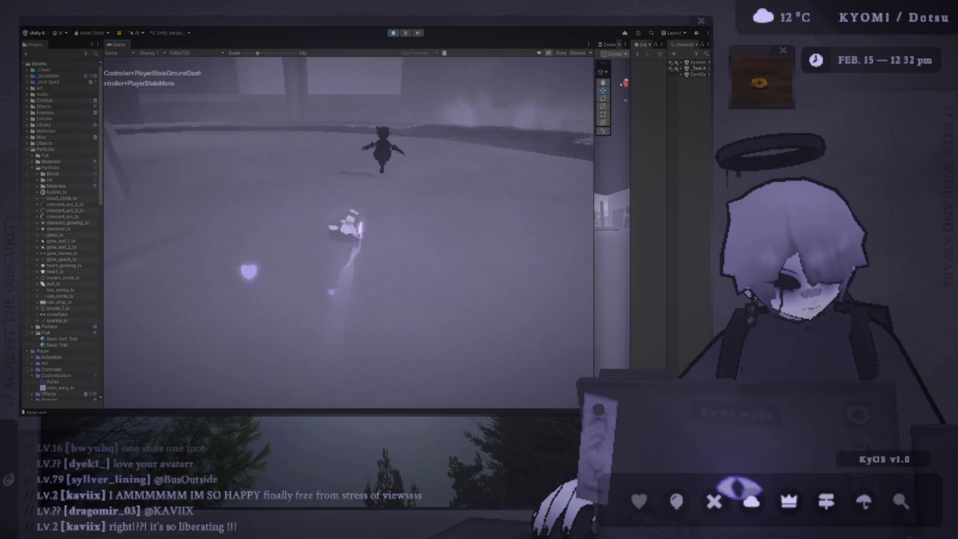
{"action": "key", "text": "space"}
{"action": "key", "text": "shift"}
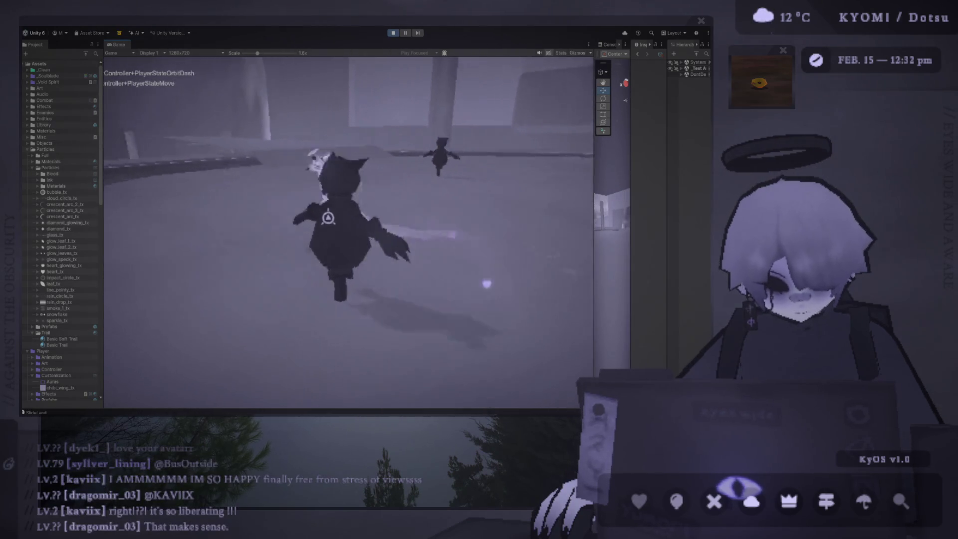
{"action": "key", "text": "shift"}
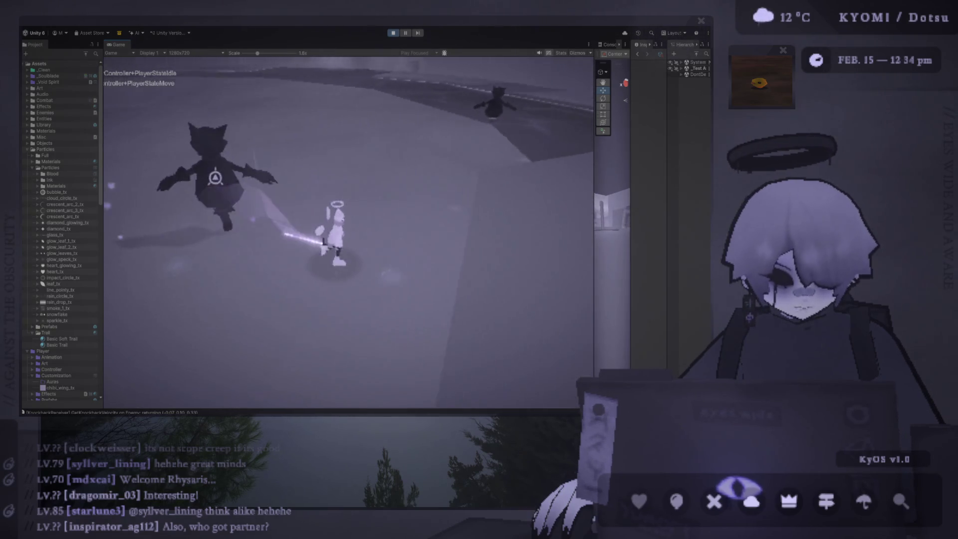
{"action": "key", "text": "alt+Tab"}
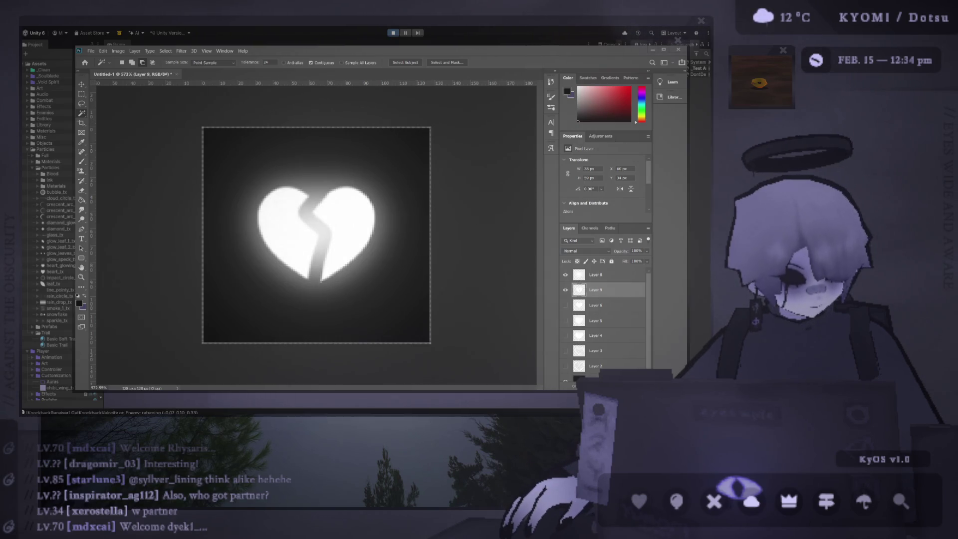
{"action": "key", "text": "alt+Tab"}
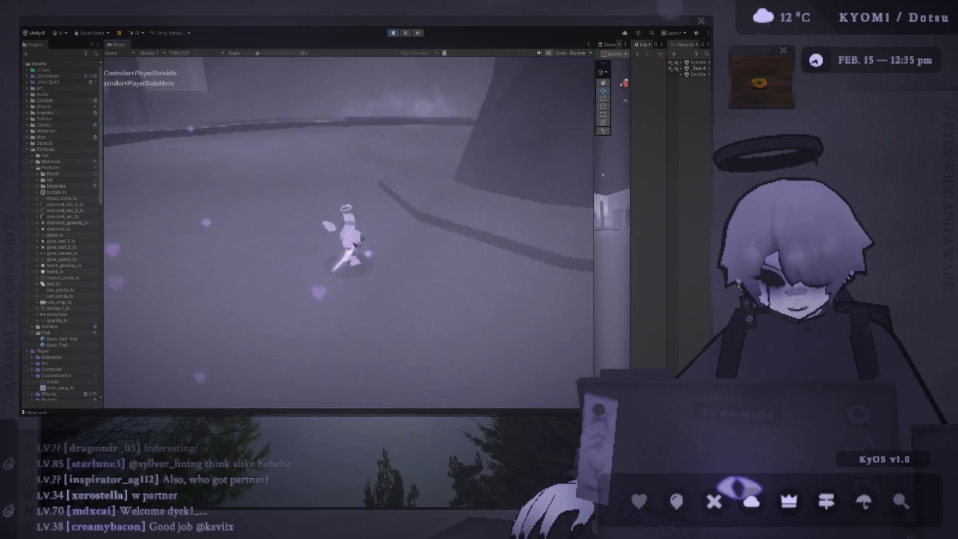
{"action": "key", "text": "alt+Tab"}
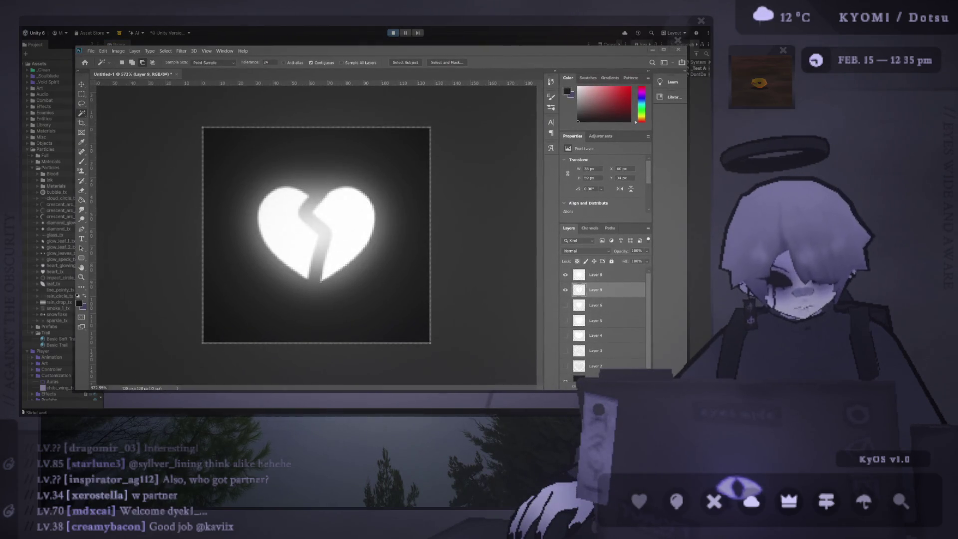
Compare the broken-heart texture in Photoshop with the running game in Unity
{"action": "key", "text": "alt+Tab"}
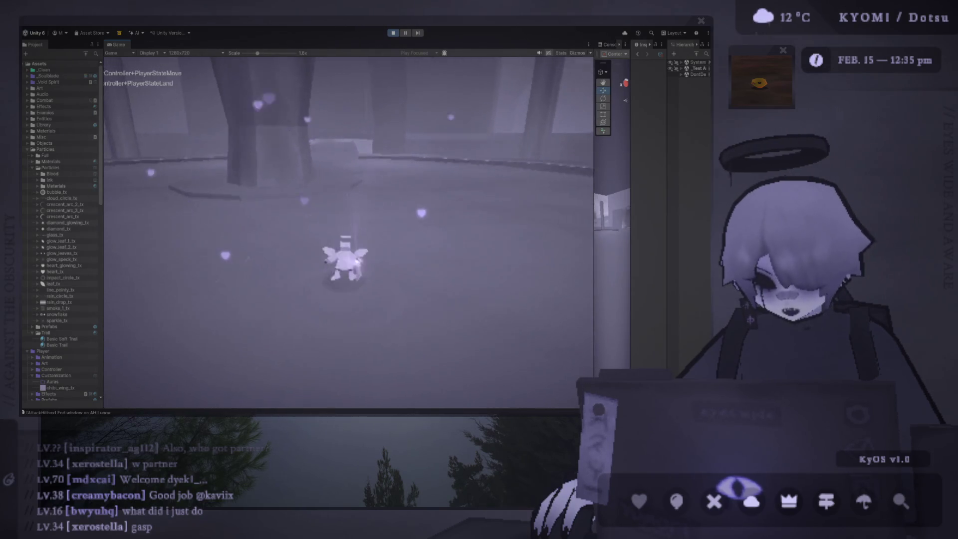
{"action": "key", "text": "alt+Tab"}
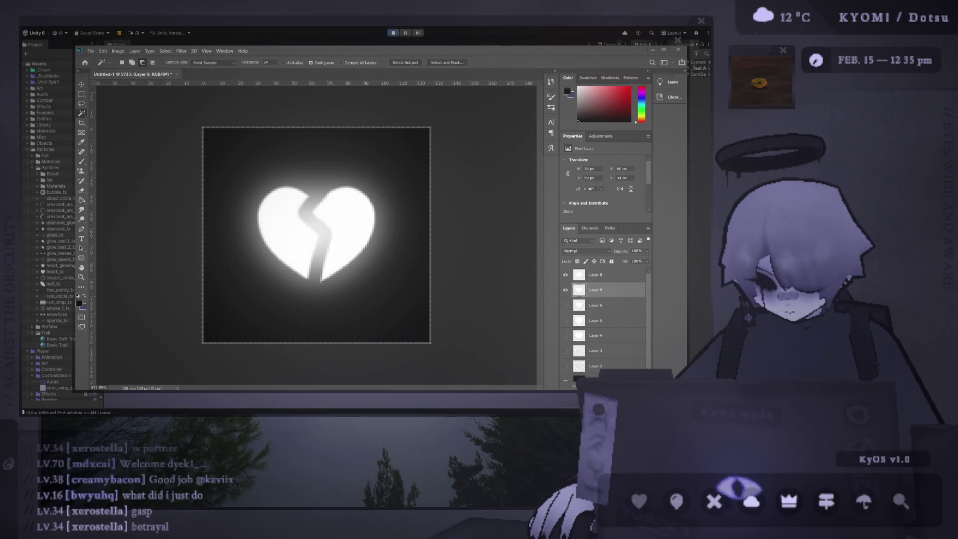
{"action": "key", "text": "alt+Tab"}
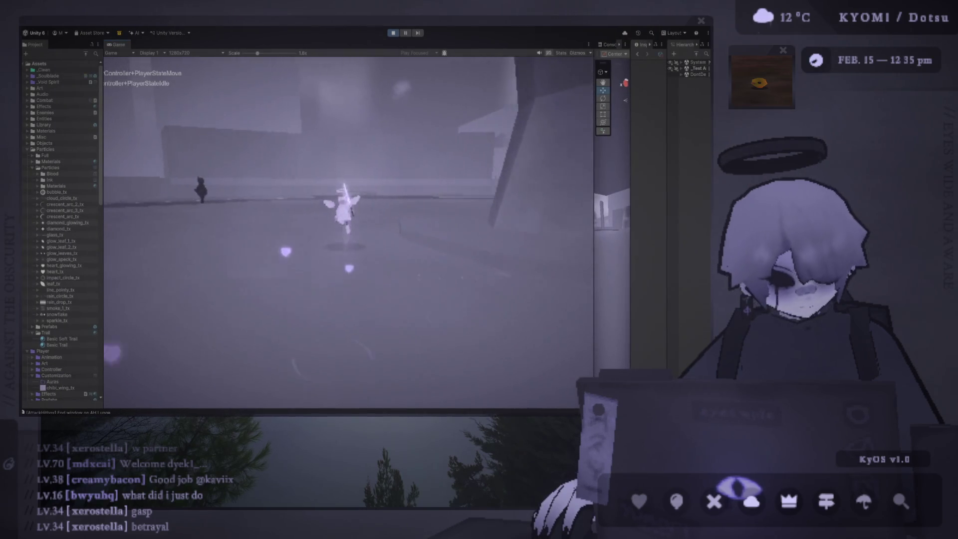
{"action": "key", "text": "alt+Tab"}
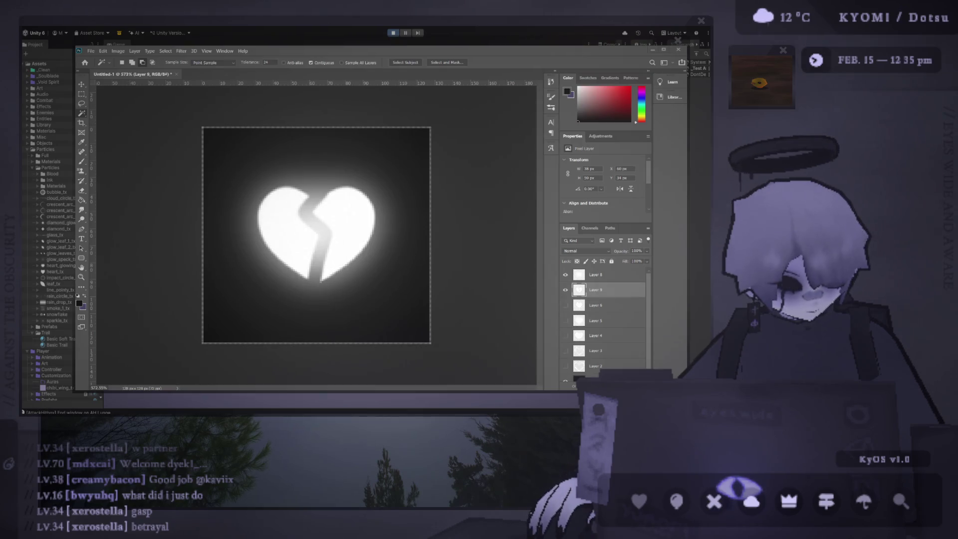
{"action": "key", "text": "alt+Tab"}
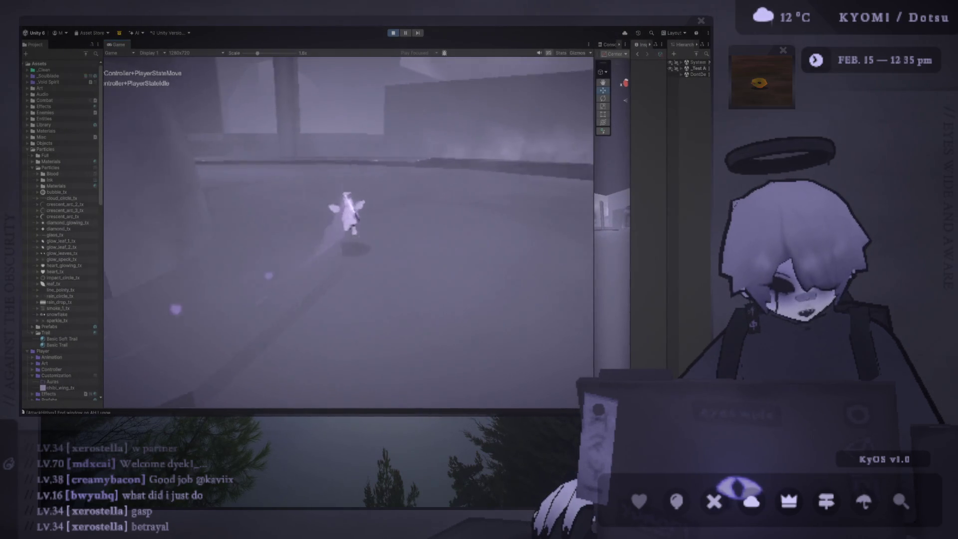
Run, attack and dash the player around the enemy to watch the heart aura
{"action": "key", "text": "shift"}
{"action": "key", "text": "w"}
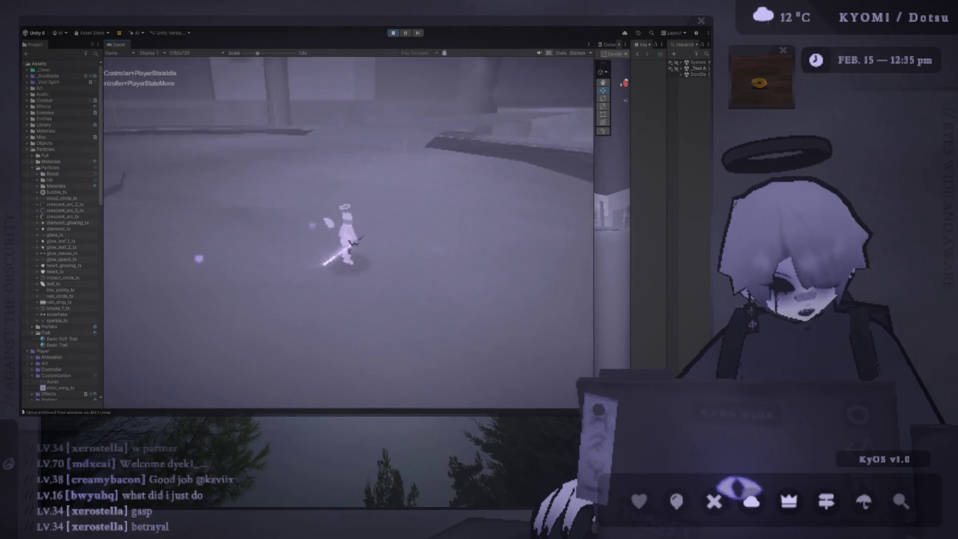
{"action": "key", "text": "w"}
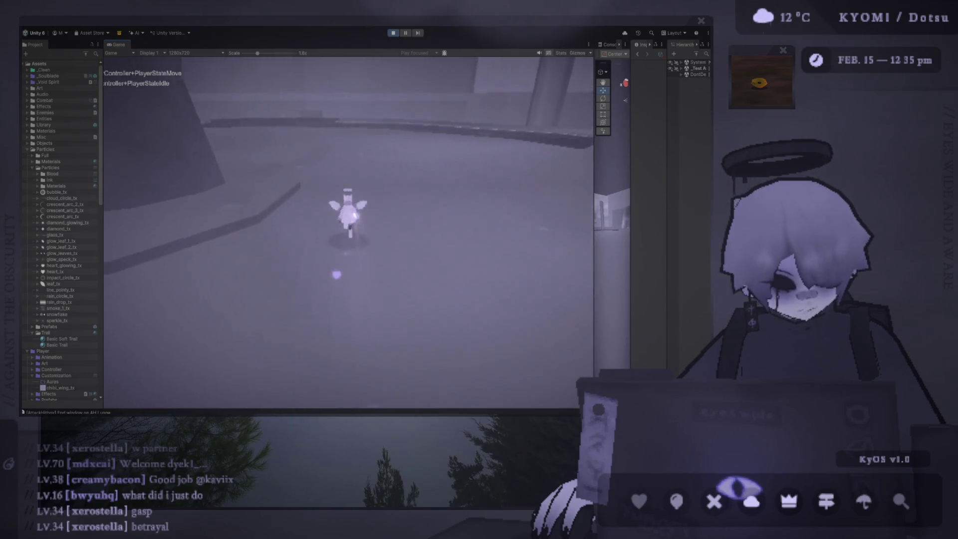
{"action": "key", "text": "w"}
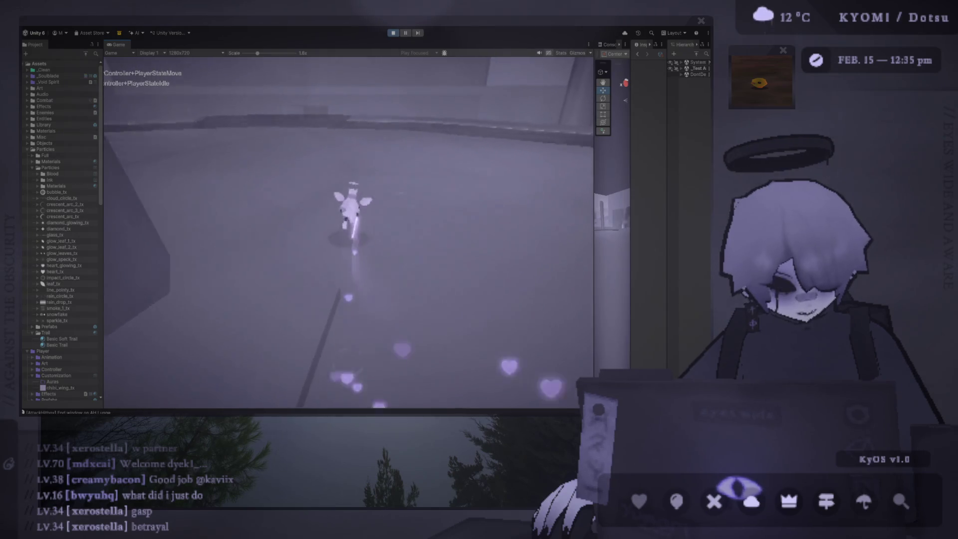
{"action": "key", "text": "w"}
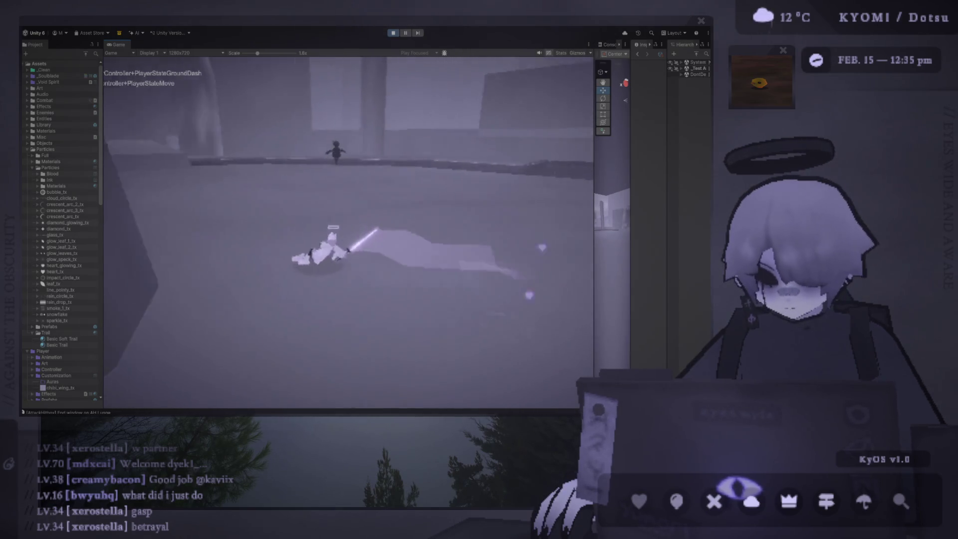
{"action": "key", "text": "w"}
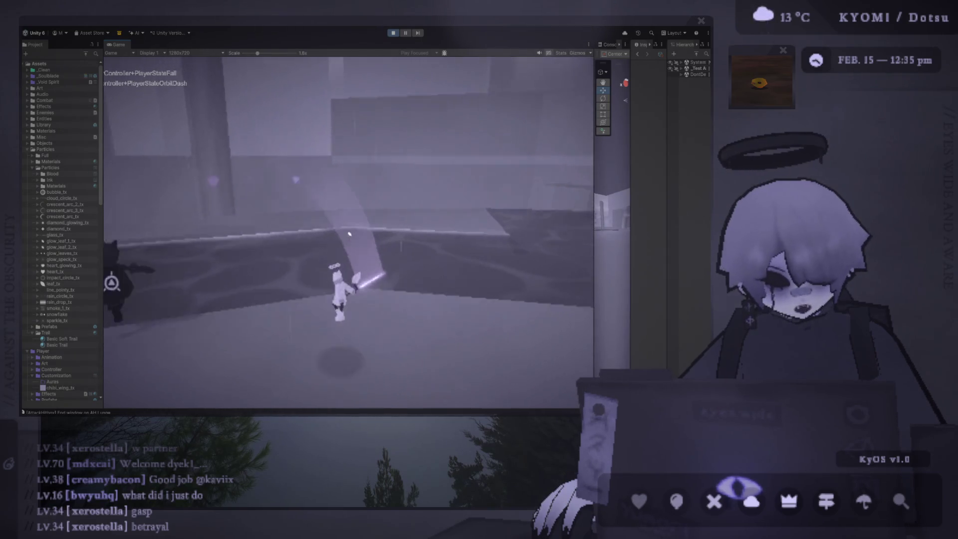
Glance at the texture again, then exit Play mode with the Play button
{"action": "key", "text": "alt+Tab"}
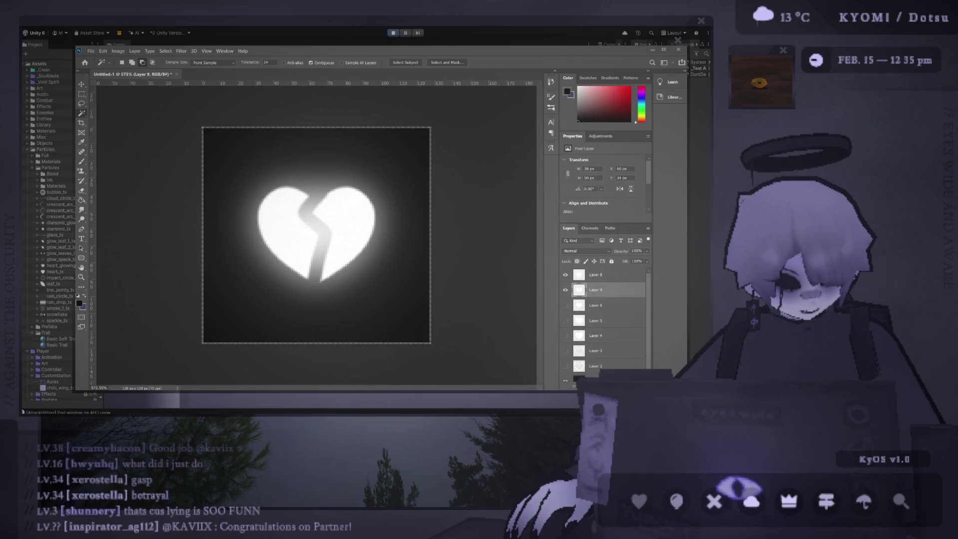
{"action": "key", "text": "alt+Tab"}
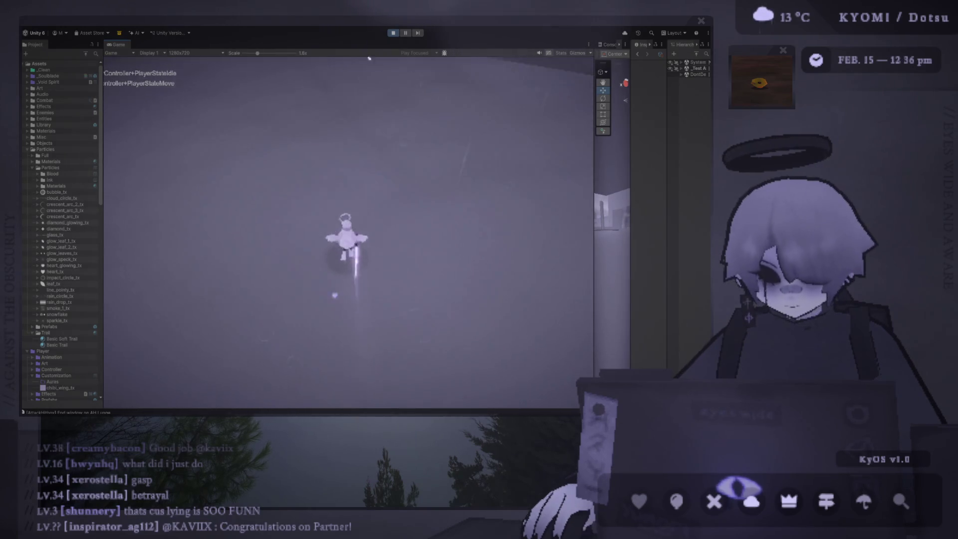
{"action": "left_click", "coordinate": [394, 32]}
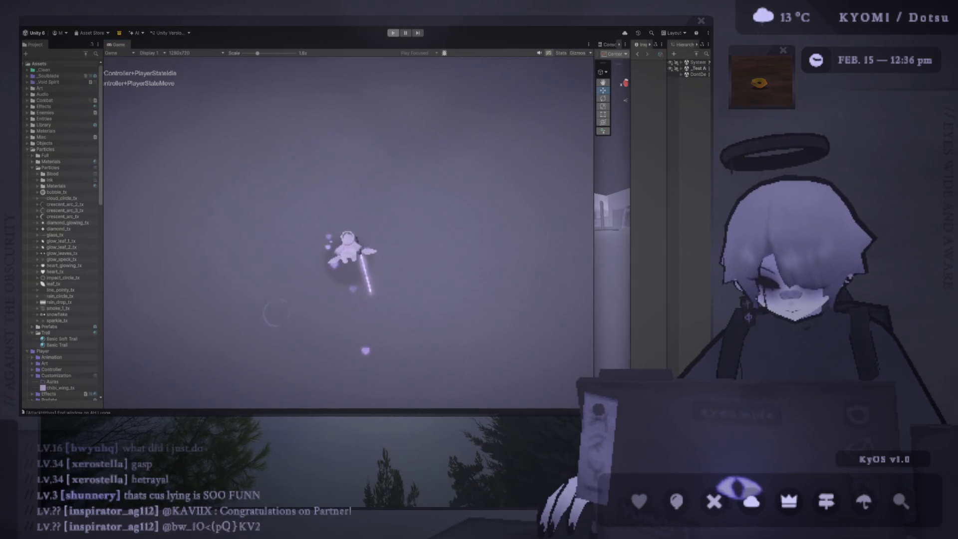
{"action": "key", "text": "alt+Tab"}
{"action": "key", "text": "alt+Tab"}
{"action": "key", "text": "alt+Tab"}
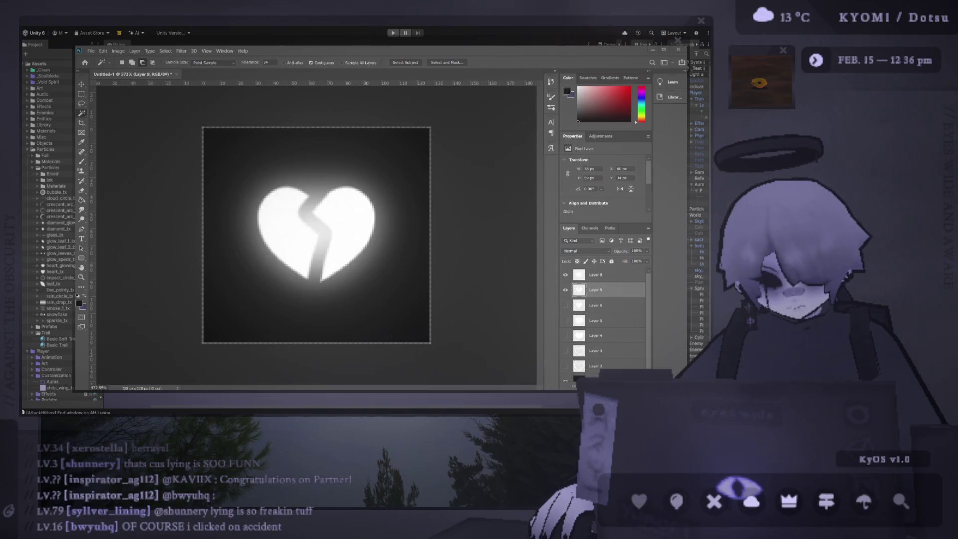
{"action": "key", "text": "alt+Tab"}
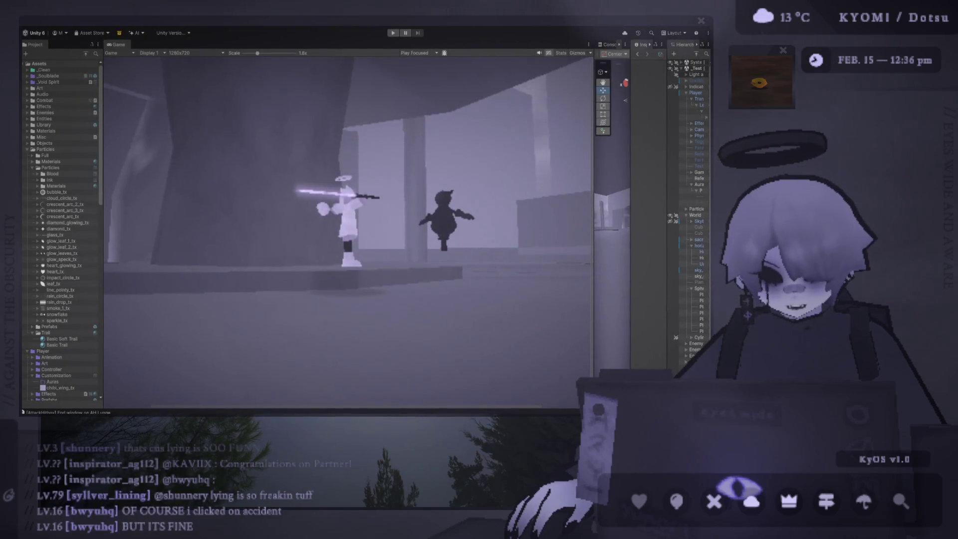
Switch between Unity's Game view and the broken-heart texture, finishing with Photoshop in front
{"action": "key", "text": "alt+Tab"}
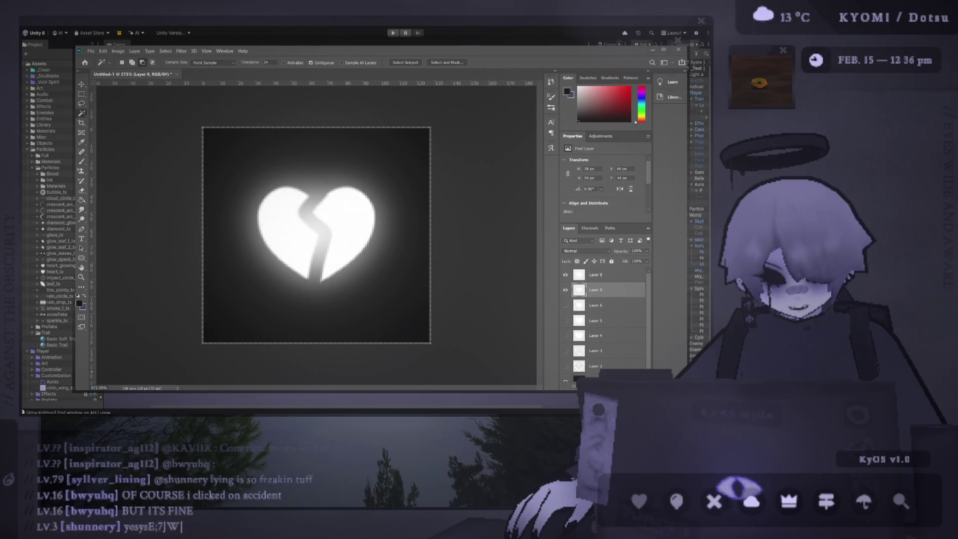
{"action": "key", "text": "alt+Tab"}
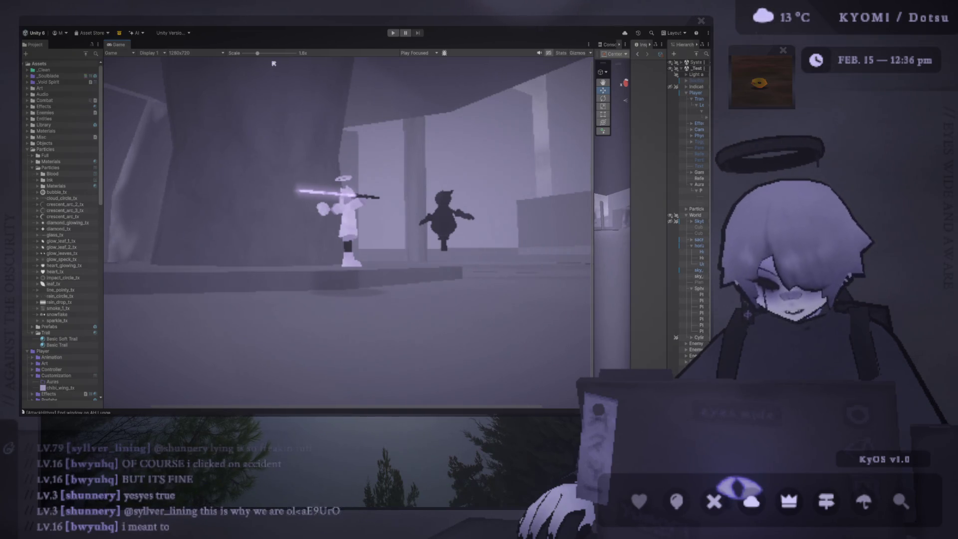
{"action": "key", "text": "alt+Tab"}
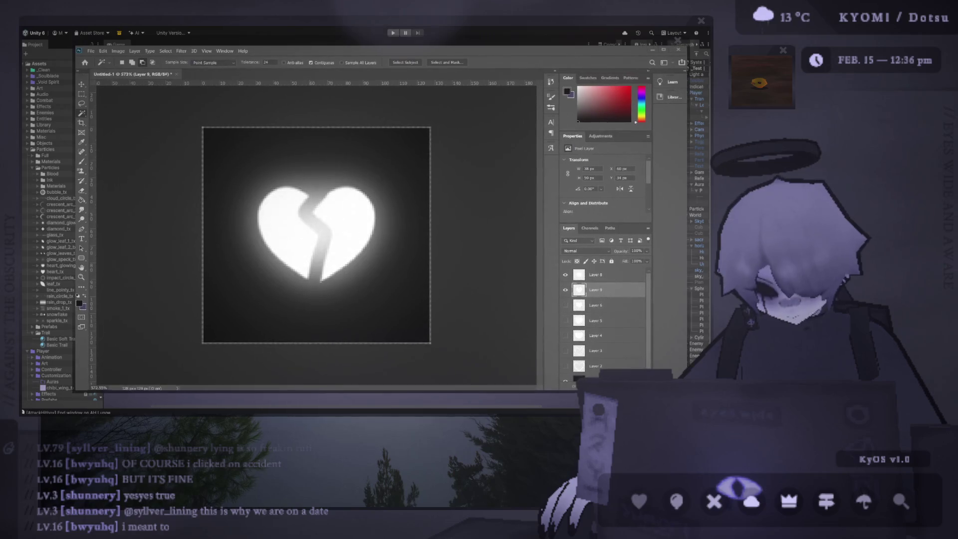
{"action": "key", "text": "alt+Tab"}
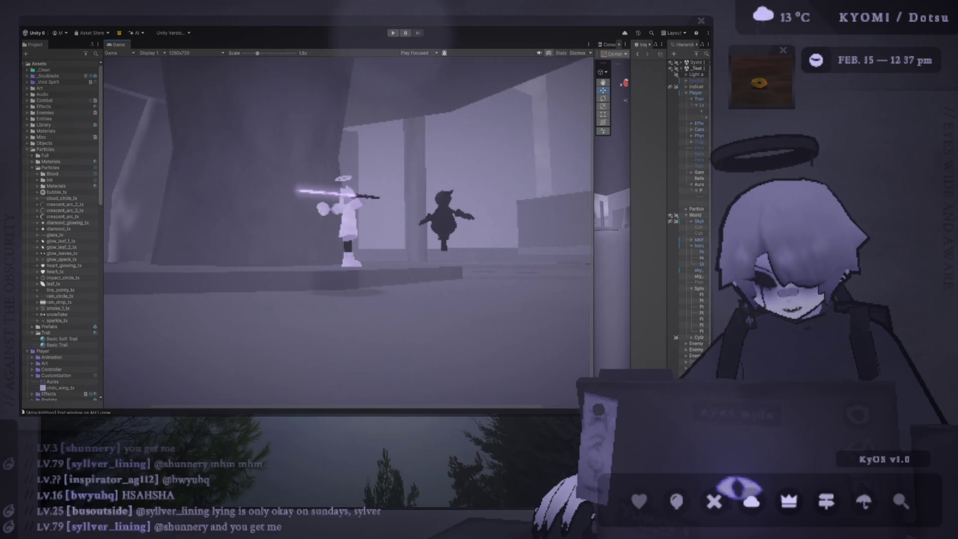
{"action": "key", "text": "alt+Tab"}
{"action": "key", "text": "alt+Tab"}
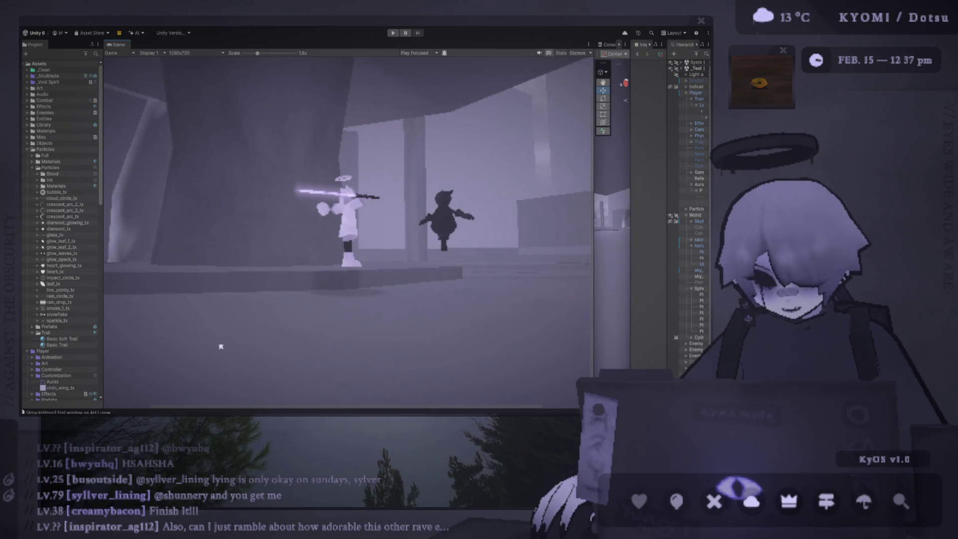
{"action": "key", "text": "alt+Tab"}
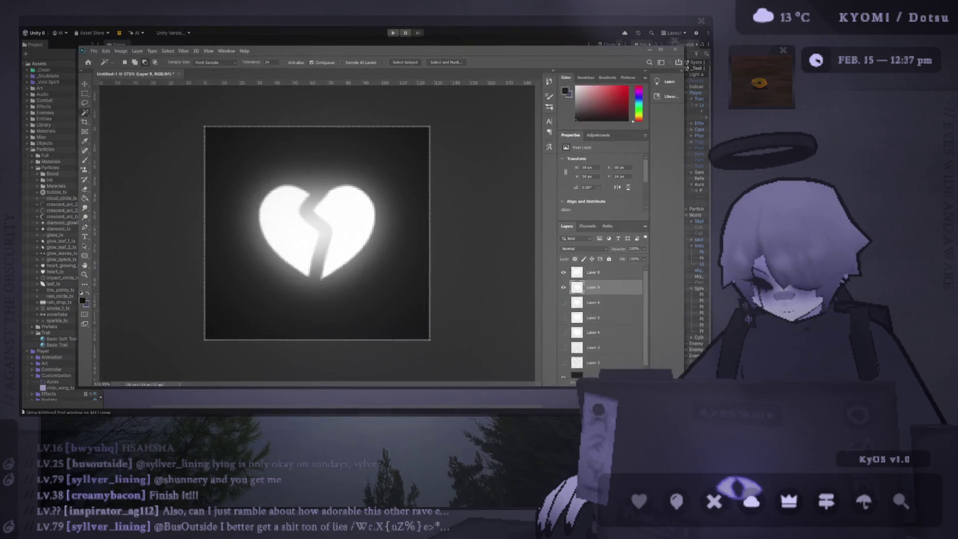
Open the KyOS supporters list, move it right, then select the right heart half in Photoshop
{"action": "mouse_move", "coordinate": [723, 509]}
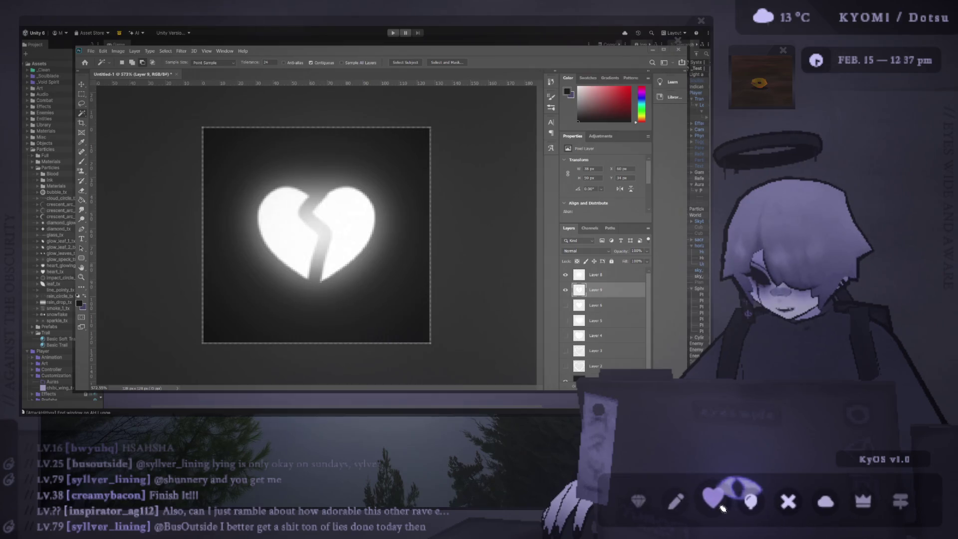
{"action": "left_click", "coordinate": [718, 504]}
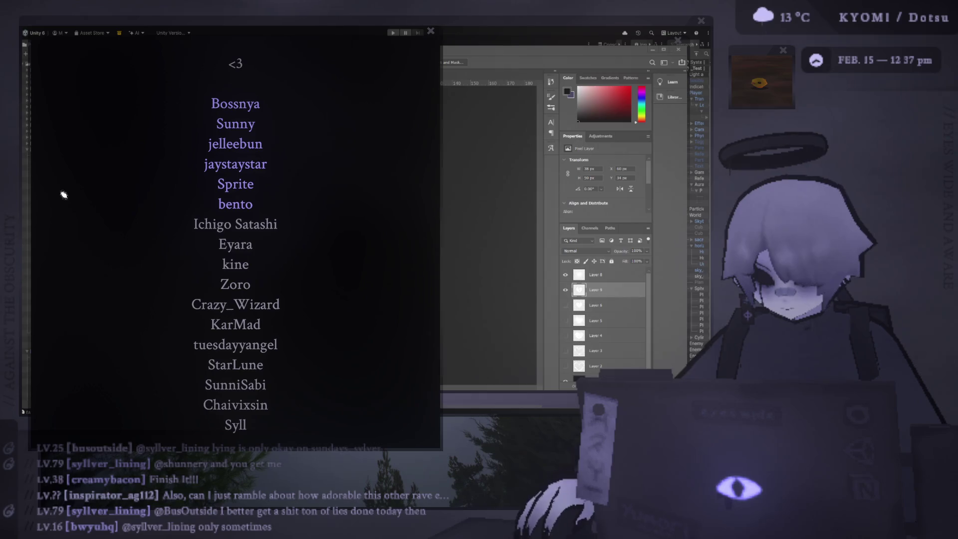
{"action": "left_click", "coordinate": [713, 523]}
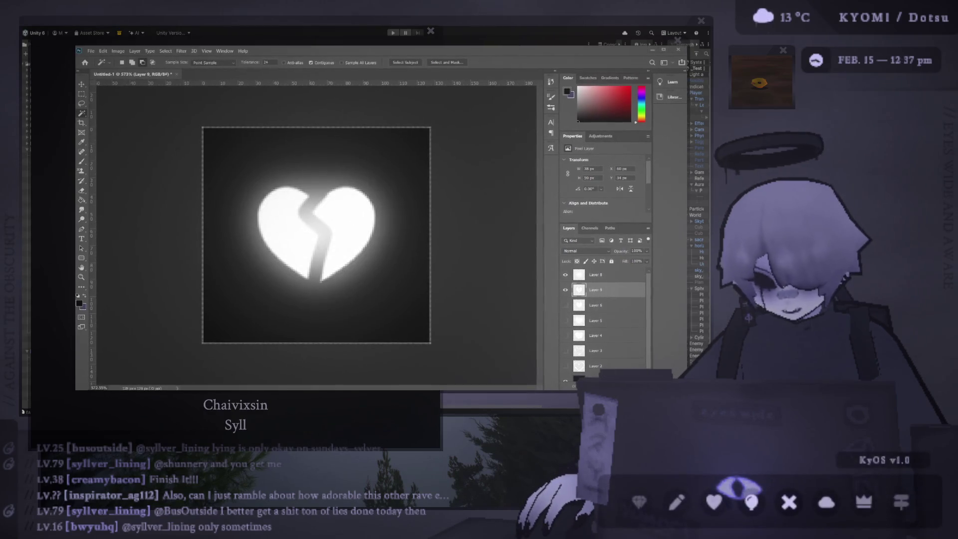
{"action": "left_click", "coordinate": [713, 523]}
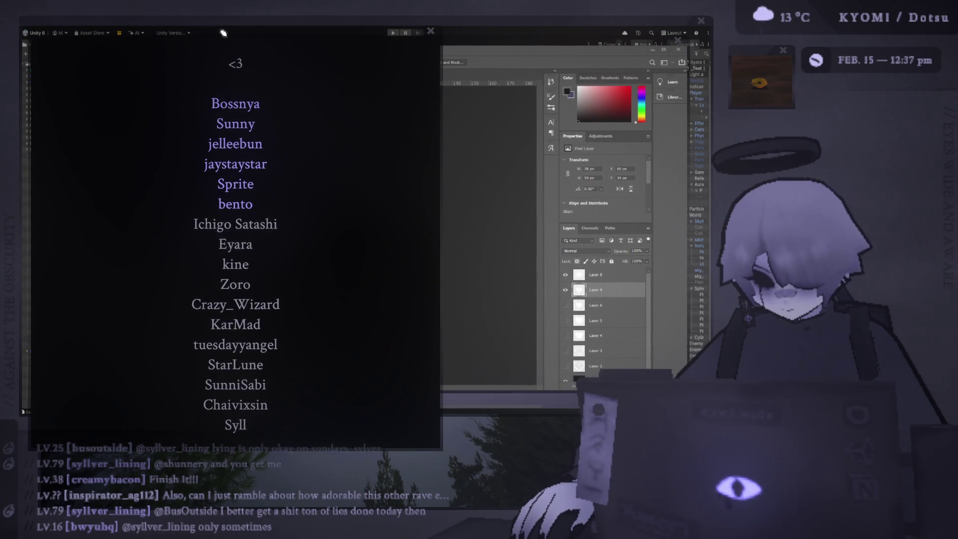
{"action": "mouse_move", "coordinate": [169, 32]}
{"action": "left_mouse_down"}
{"action": "mouse_move", "coordinate": [202, 20]}
{"action": "mouse_move", "coordinate": [166, 18]}
{"action": "mouse_move", "coordinate": [274, 18]}
{"action": "mouse_move", "coordinate": [268, 30]}
{"action": "mouse_move", "coordinate": [254, 21]}
{"action": "left_mouse_up"}
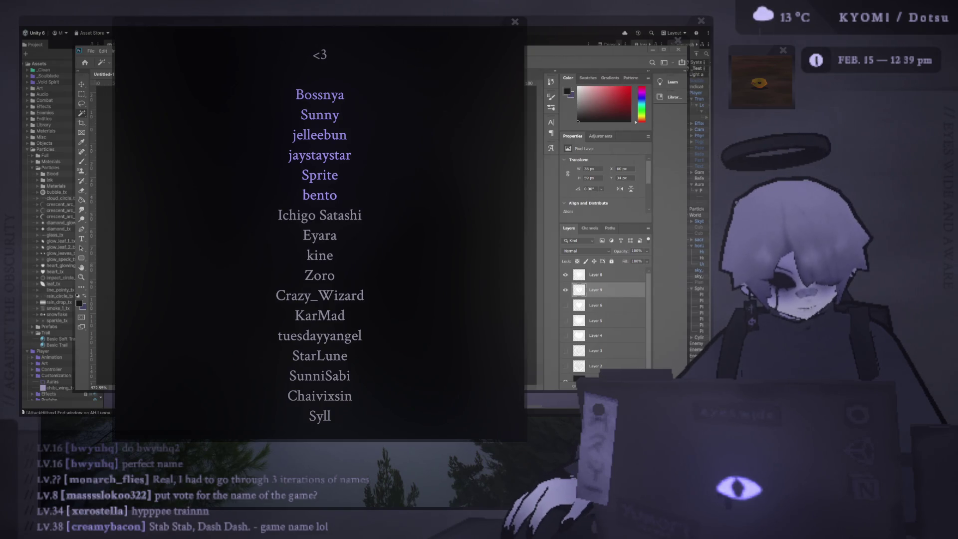
{"action": "key", "text": "alt+Tab"}
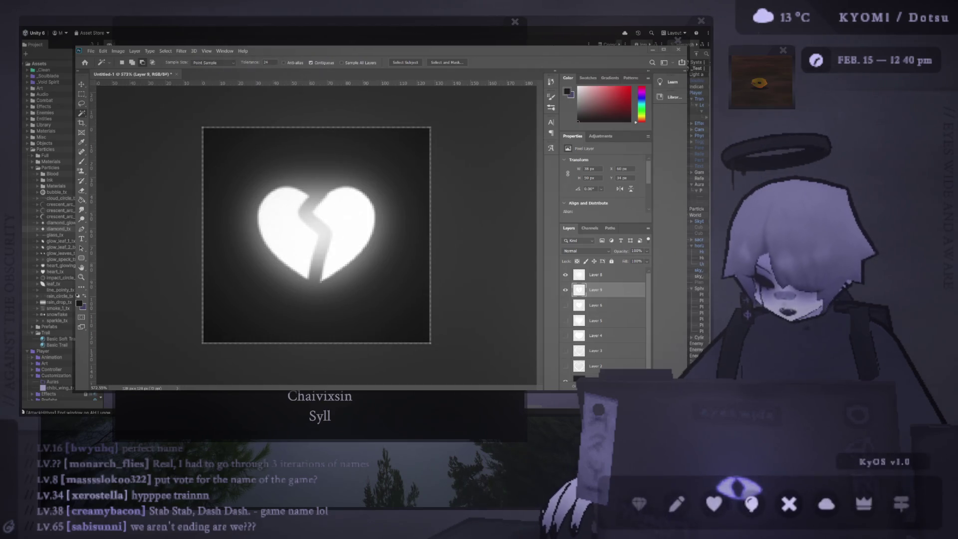
{"action": "left_click", "coordinate": [363, 221]}
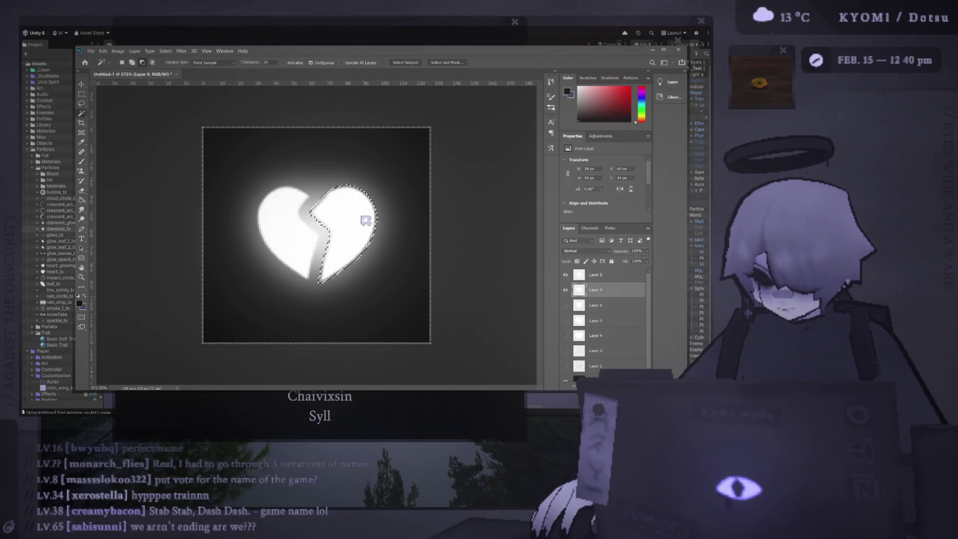
Try deleting the round glow on Layer 8, then undo it and clear the selection
{"action": "key", "text": "ctrl+d"}
{"action": "key", "text": "v"}
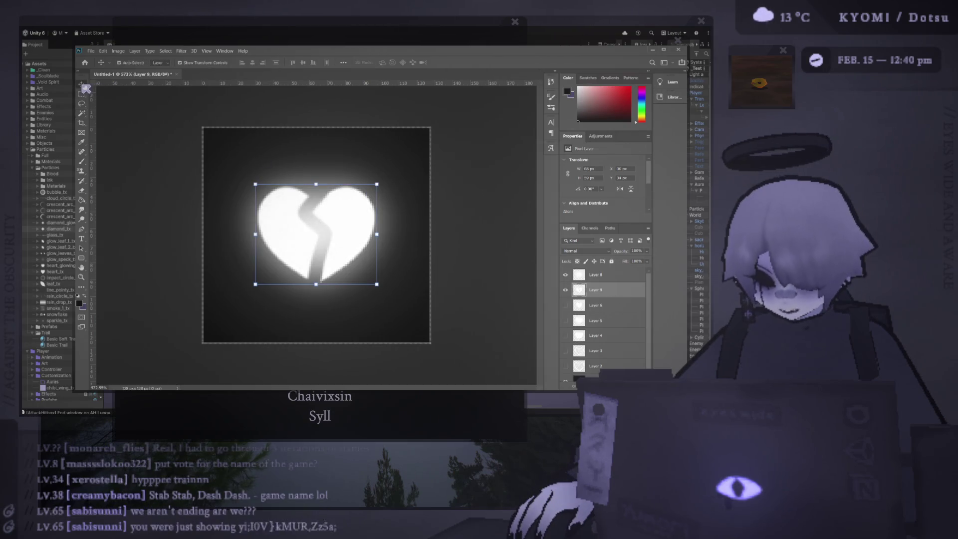
{"action": "left_click", "coordinate": [245, 216], "text": "ctrl"}
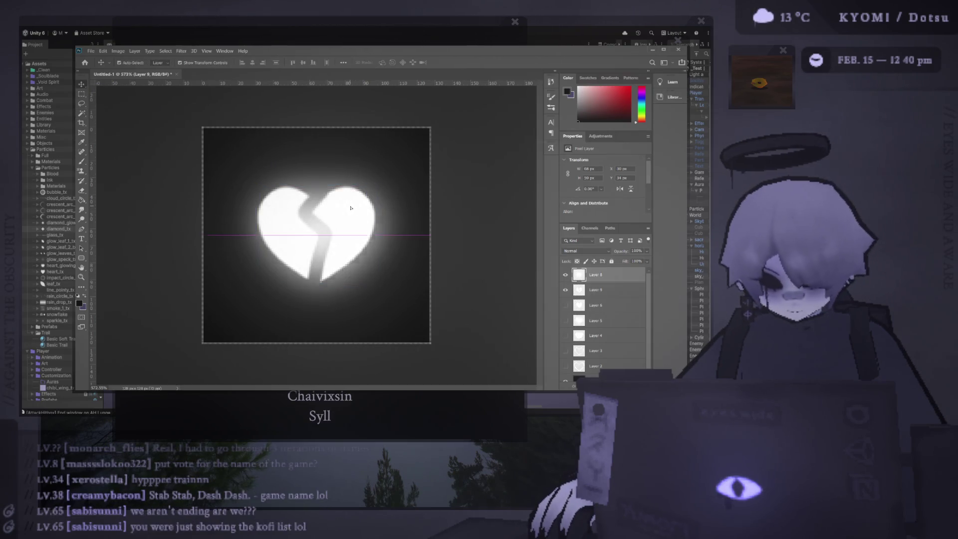
{"action": "key", "text": "w"}
{"action": "left_click", "coordinate": [356, 216]}
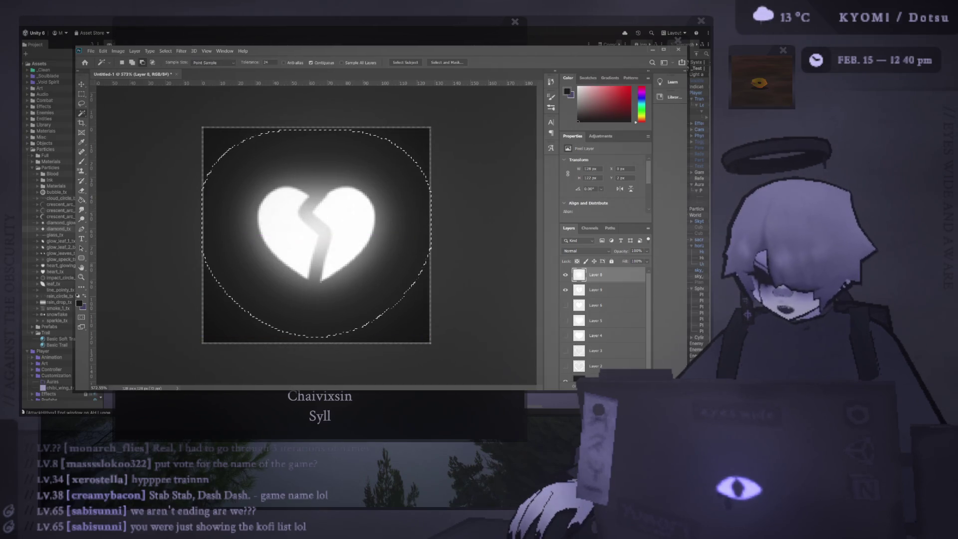
{"action": "key", "text": "Delete"}
{"action": "left_click", "coordinate": [585, 288]}
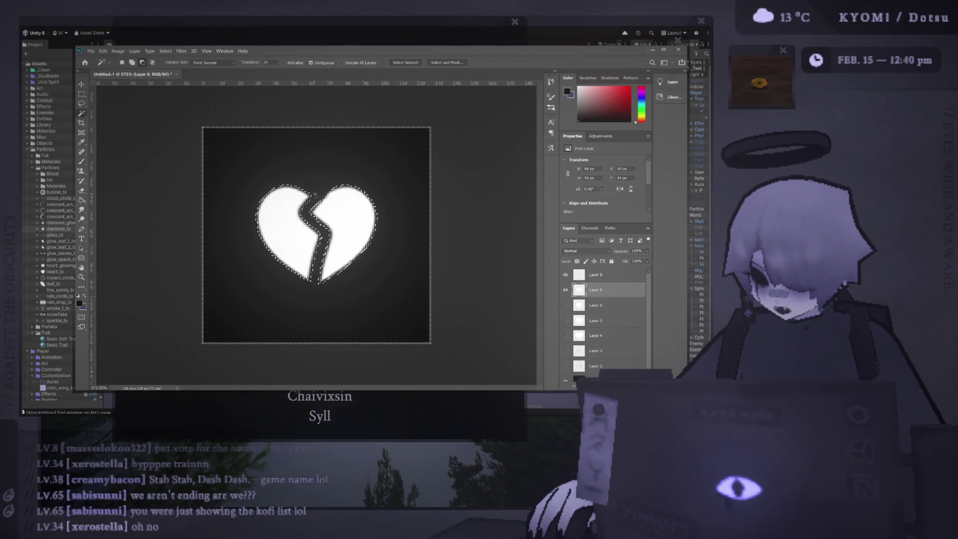
{"action": "key", "text": "ctrl+z"}
{"action": "key", "text": "ctrl+d"}
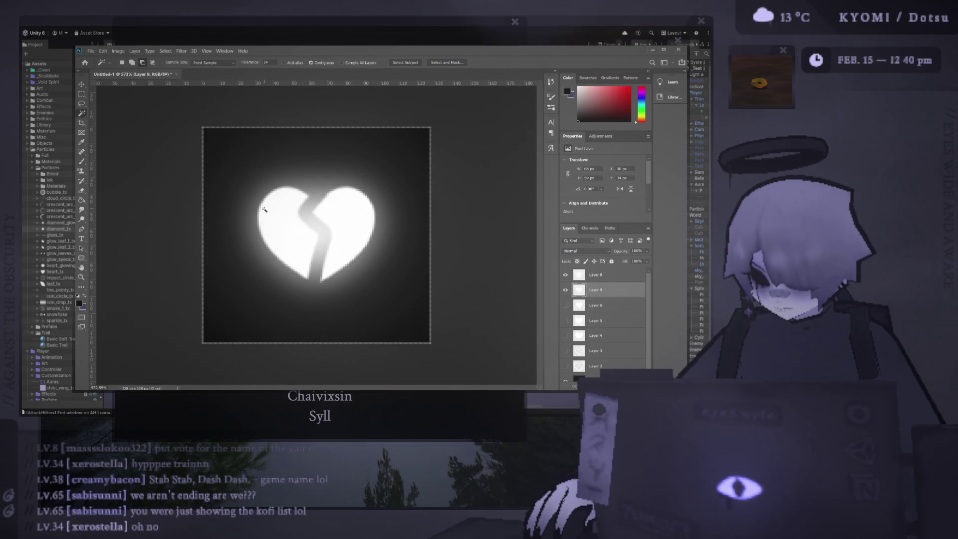
Nudge the right heart half on Layer 9 slightly right and down
{"action": "left_click", "coordinate": [349, 239]}
{"action": "key", "text": "v"}
{"action": "left_click_drag", "start_coordinate": [353, 206], "coordinate": [358, 203]}
{"action": "key", "text": "ctrl+d"}
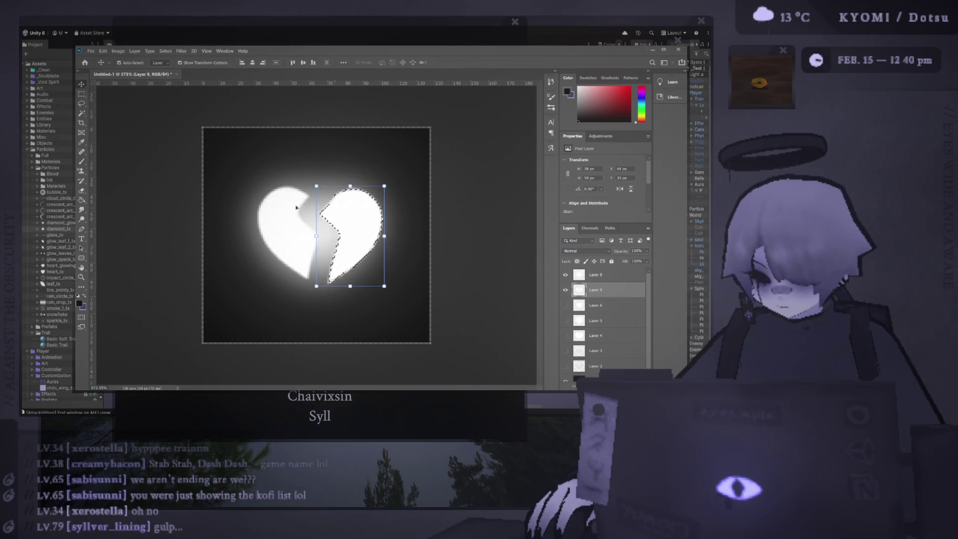
Try shifting the left heart half on Layer 9 slightly left, then undo it
{"action": "left_click", "coordinate": [276, 205], "text": "ctrl"}
{"action": "key", "text": "w"}
{"action": "left_click", "coordinate": [278, 207]}
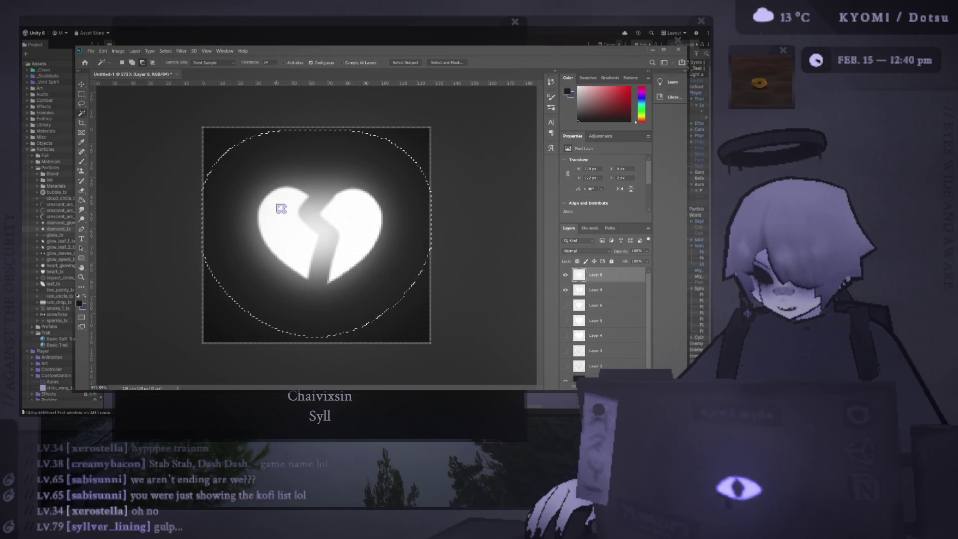
{"action": "key", "text": "ctrl+z"}
{"action": "left_click", "coordinate": [596, 294]}
{"action": "left_click", "coordinate": [275, 224]}
{"action": "key", "text": "v"}
{"action": "left_click_drag", "start_coordinate": [274, 220], "coordinate": [267, 220]}
{"action": "key", "text": "ctrl+z"}
{"action": "key", "text": "ctrl+z"}
{"action": "key", "text": "ctrl+z"}
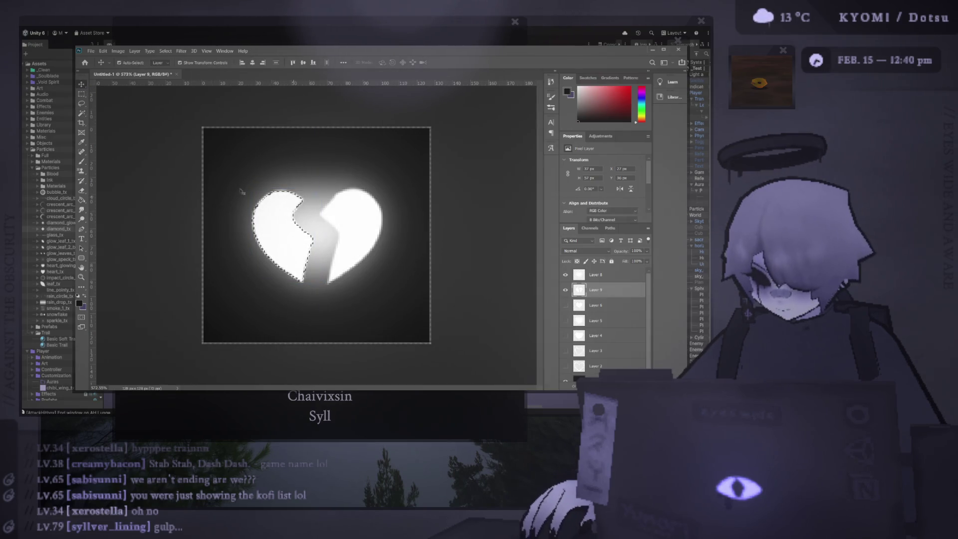
{"action": "scroll", "coordinate": [135, 201], "scroll_direction": "down", "scroll_amount": 5}
{"action": "scroll", "coordinate": [135, 201], "scroll_direction": "up", "scroll_amount": 2}
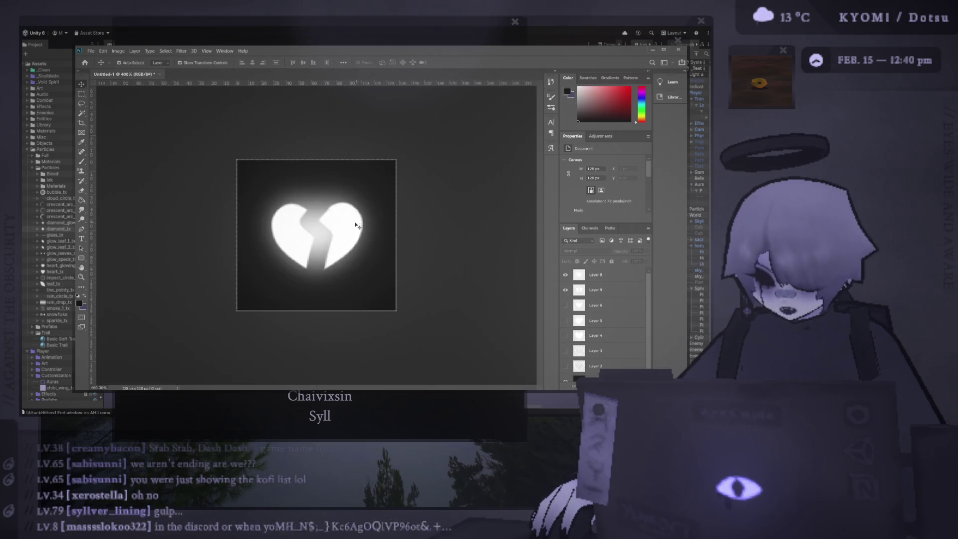
Scale the Layer 1 background glow up slightly around its centre and commit it
{"action": "left_click", "coordinate": [598, 275]}
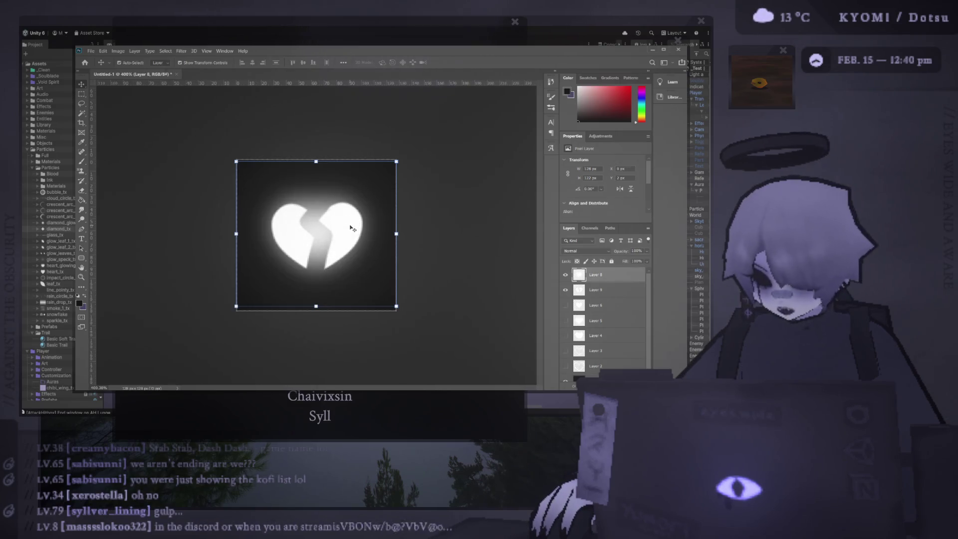
{"action": "left_click", "coordinate": [355, 255]}
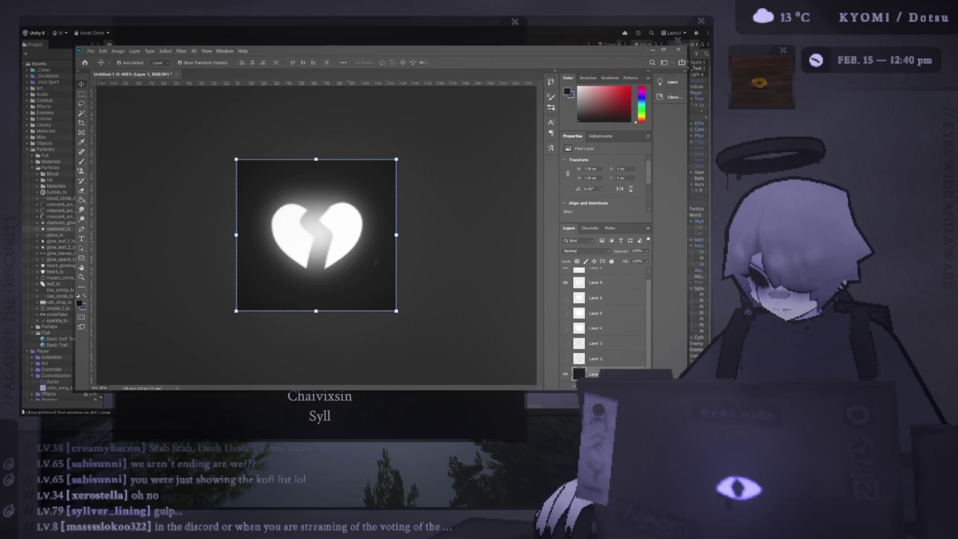
{"action": "key", "text": "ctrl+t"}
{"action": "left_click_drag", "start_coordinate": [396, 159], "coordinate": [400, 157]}
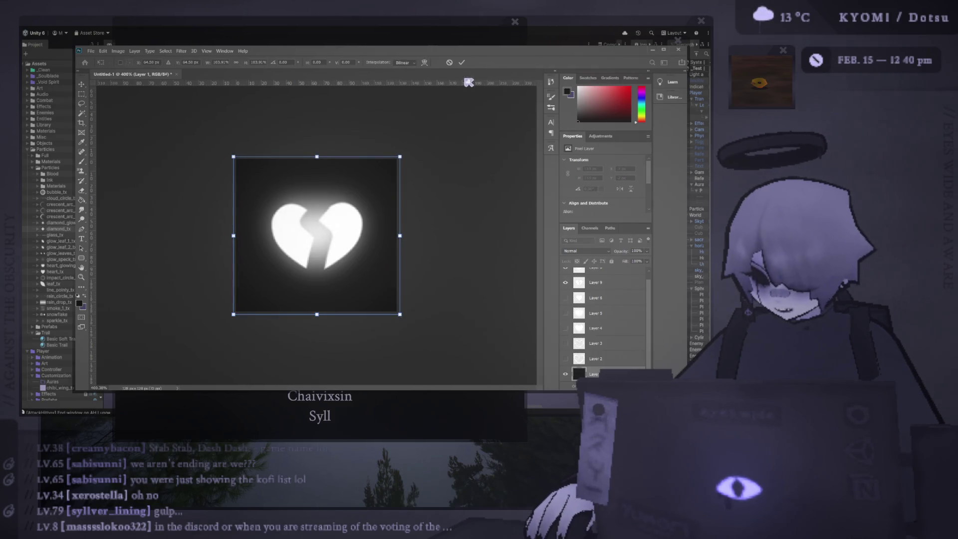
{"action": "key", "text": "ctrl+plus"}
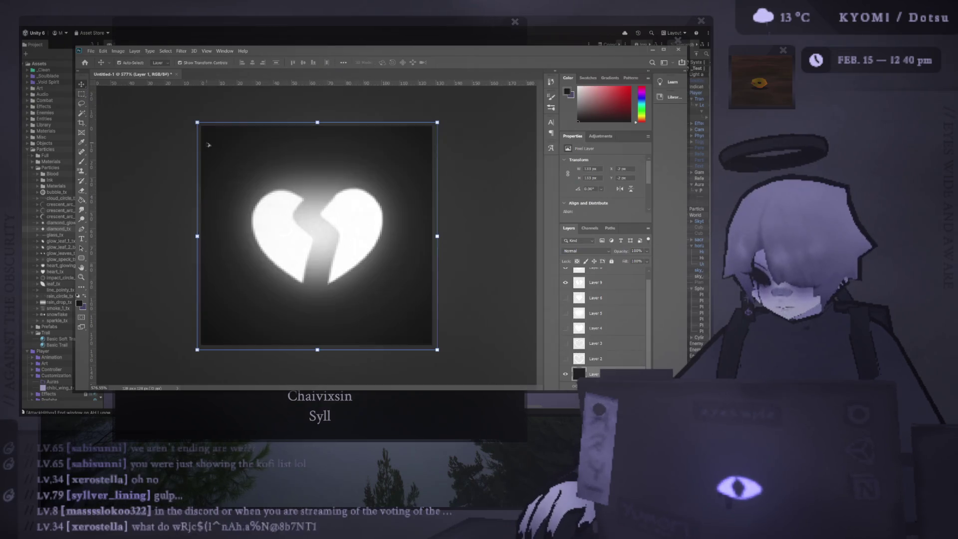
{"action": "key", "text": "Return"}
{"action": "left_click", "coordinate": [167, 106]}
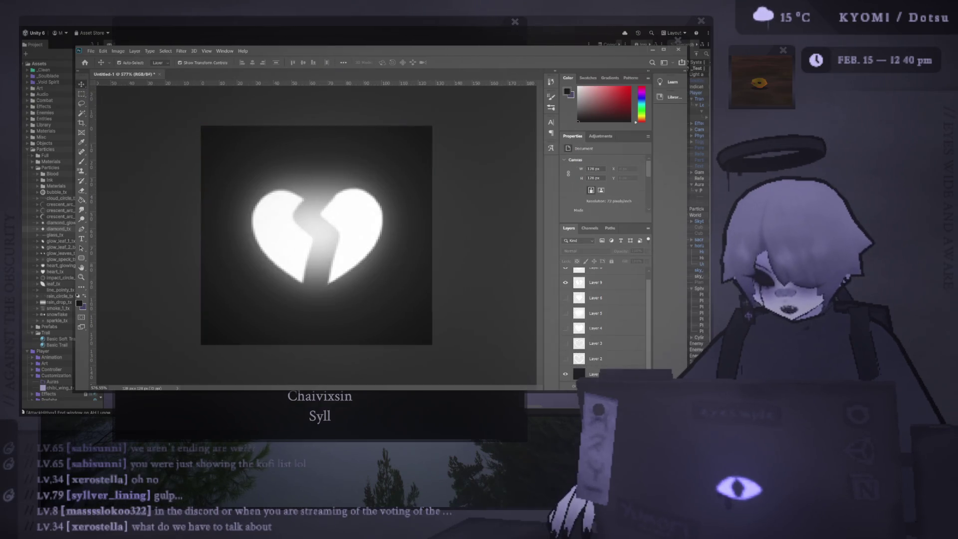
Try rotating the right heart half 15° clockwise, then cancel and deselect
{"action": "left_click", "coordinate": [596, 283]}
{"action": "key", "text": "w"}
{"action": "left_click", "coordinate": [373, 222]}
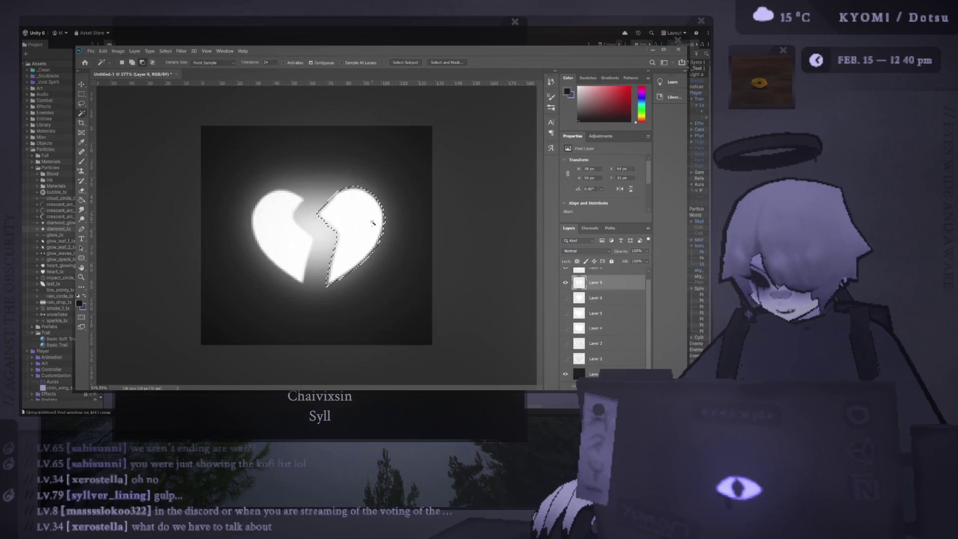
{"action": "key", "text": "v"}
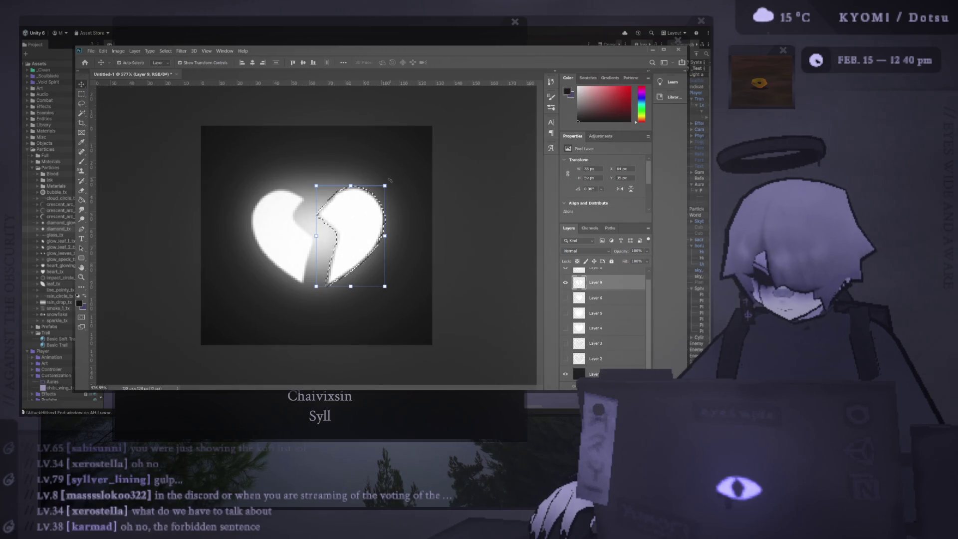
{"action": "key", "text": "ctrl+t"}
{"action": "left_click_drag", "start_coordinate": [399, 184], "coordinate": [397, 178]}
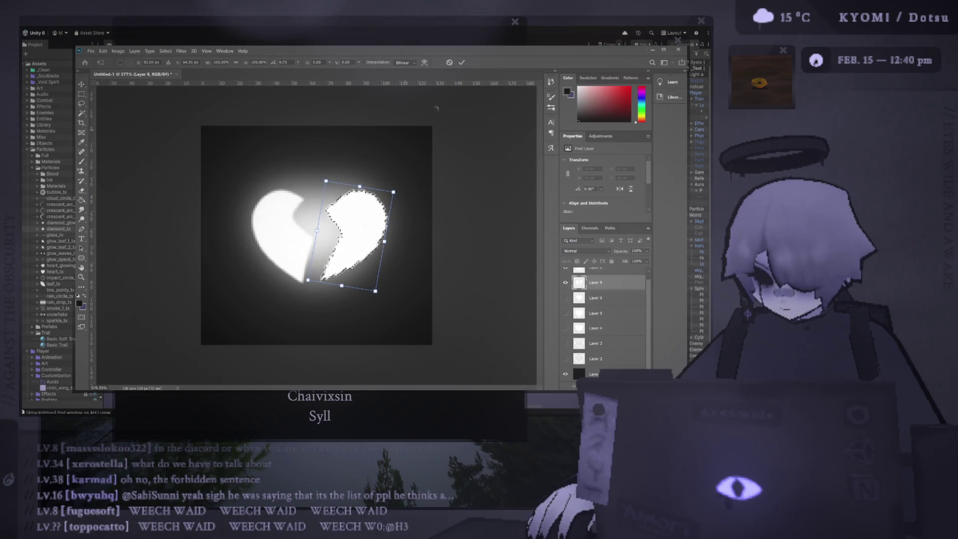
{"action": "left_click", "coordinate": [449, 62]}
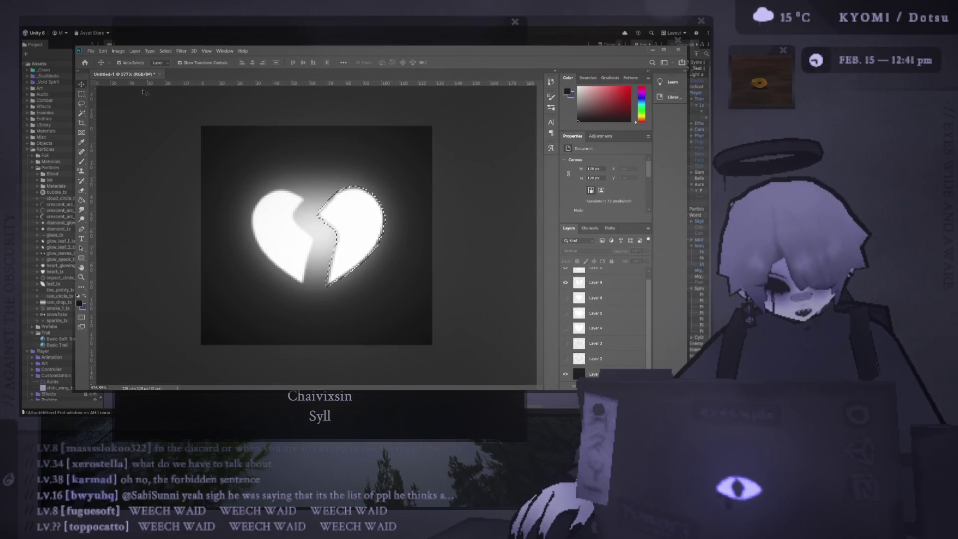
{"action": "key", "text": "ctrl+d"}
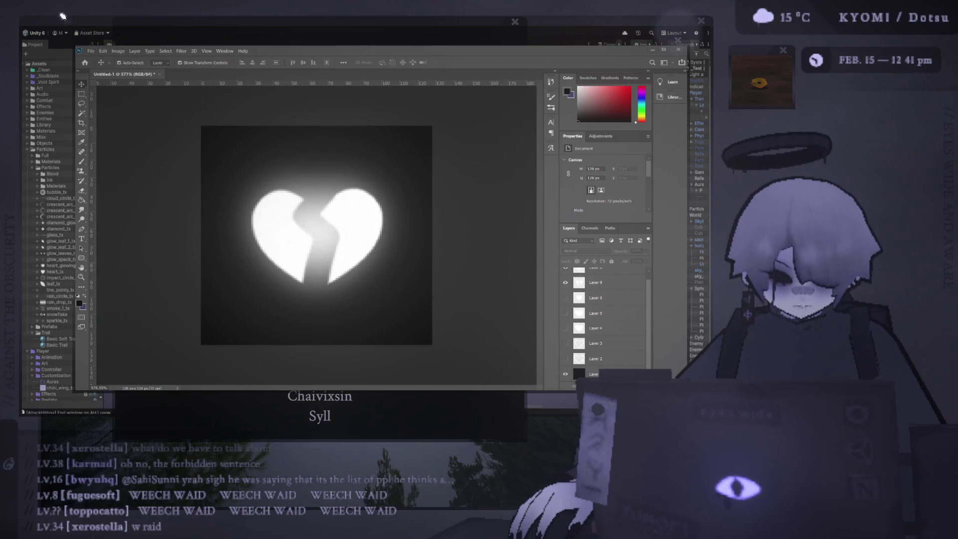
{"action": "key", "text": "alt+Tab"}
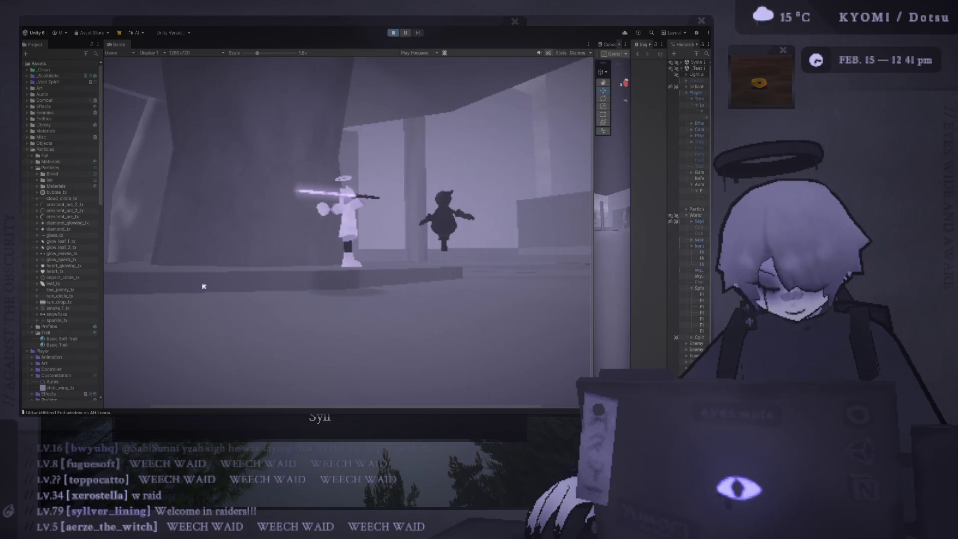
Resume the game, run, circle the locked-on enemy and dash to watch the heart aura
{"action": "key", "text": "ctrl+shift+p"}
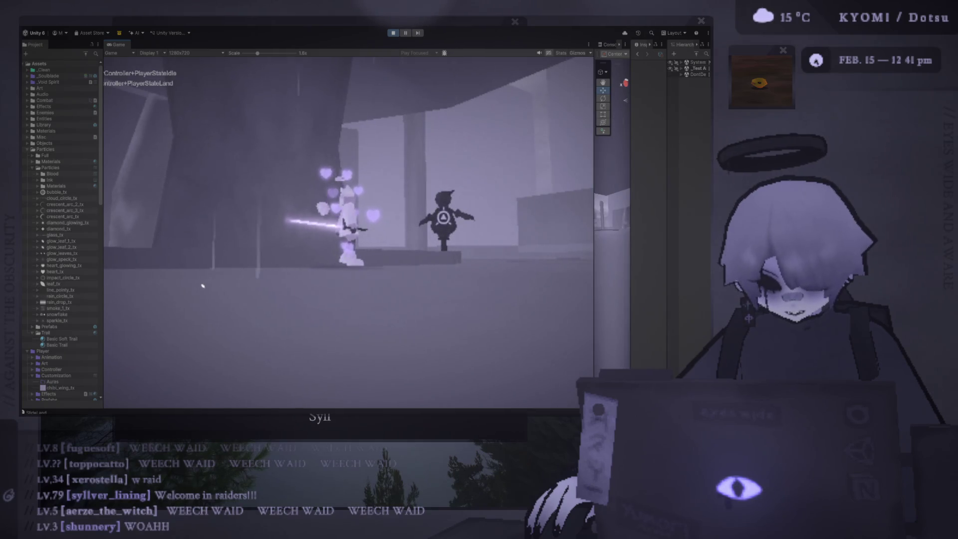
{"action": "key", "text": "w"}
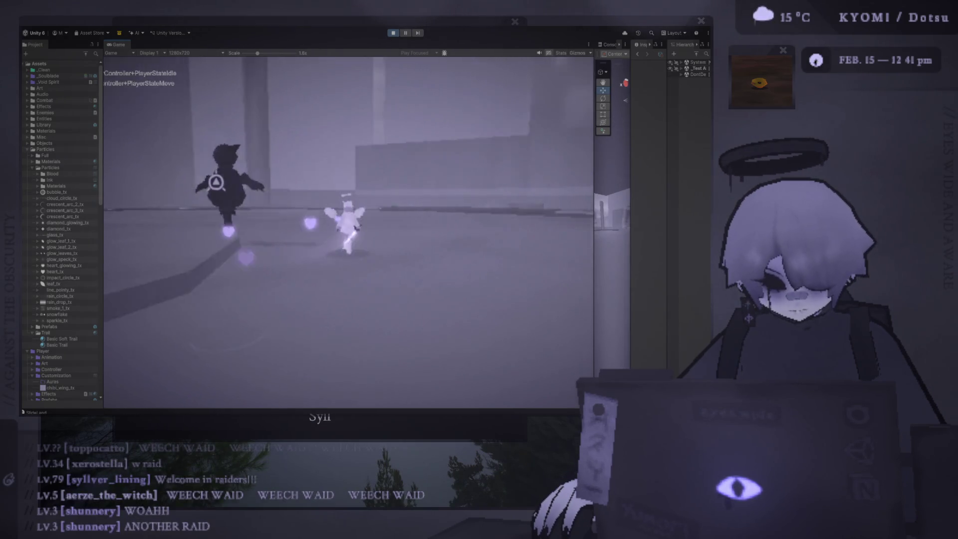
{"action": "key", "text": "a"}
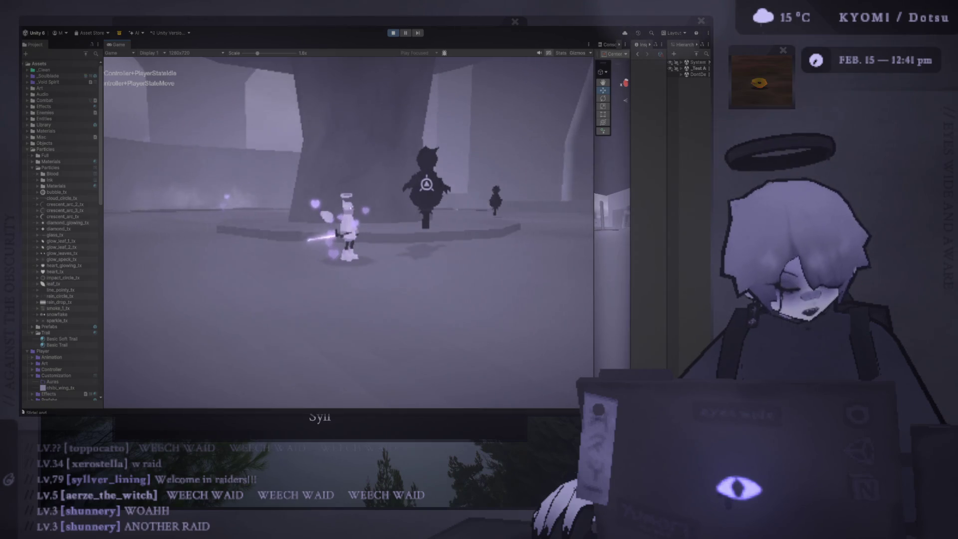
{"action": "key", "text": "a"}
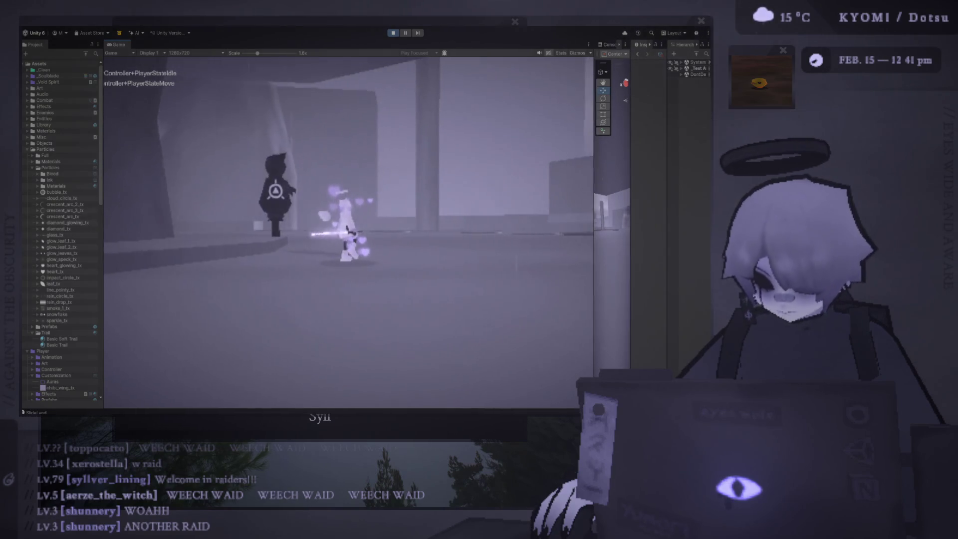
{"action": "key", "text": "shift"}
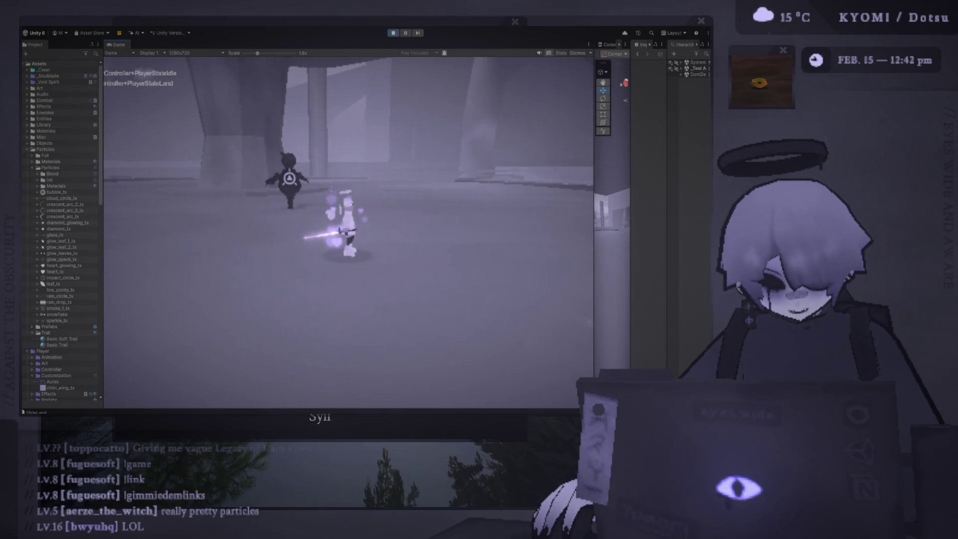
{"action": "key", "text": "alt+Tab"}
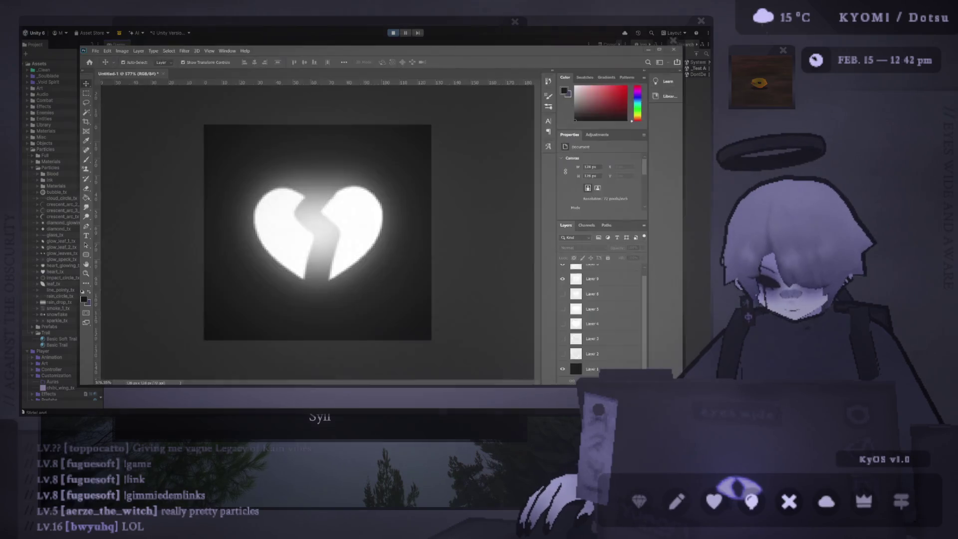
Compare the Photoshop broken-heart texture with the running game, ending on Unity's Game view
{"action": "key", "text": "alt+Tab"}
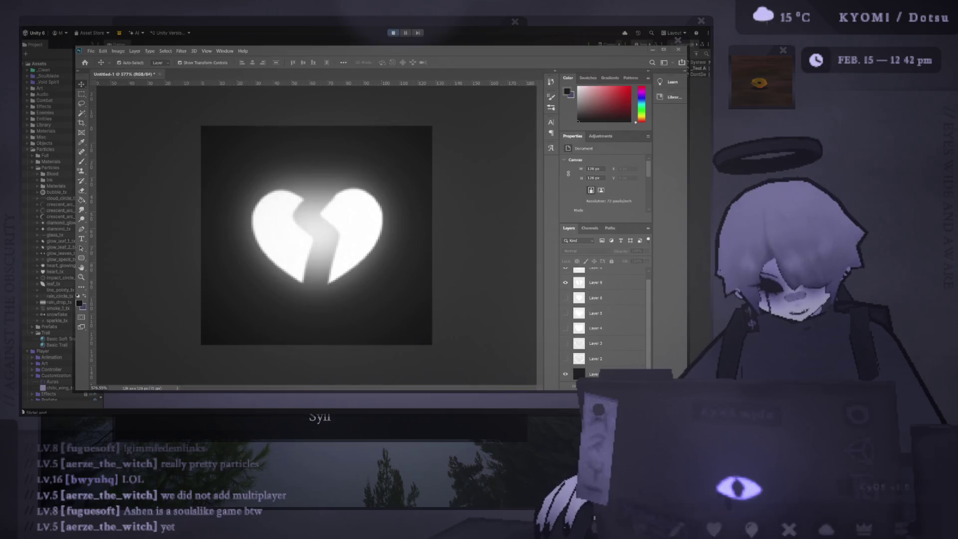
{"action": "key", "text": "alt+Tab"}
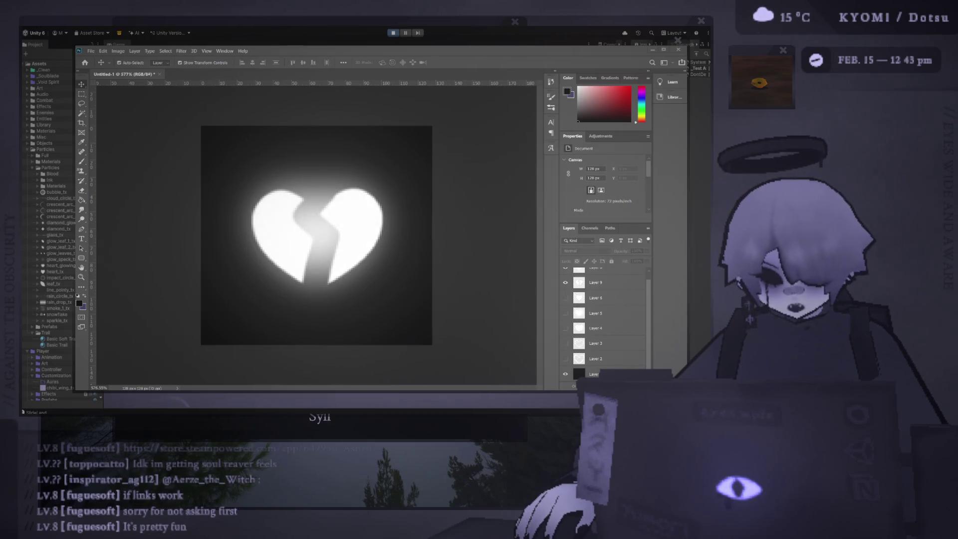
{"action": "key", "text": "alt+Tab"}
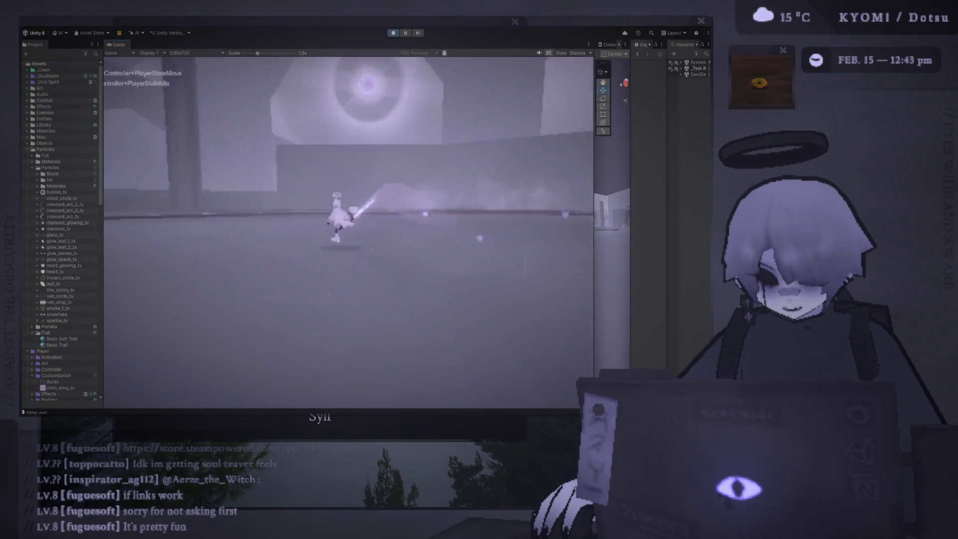
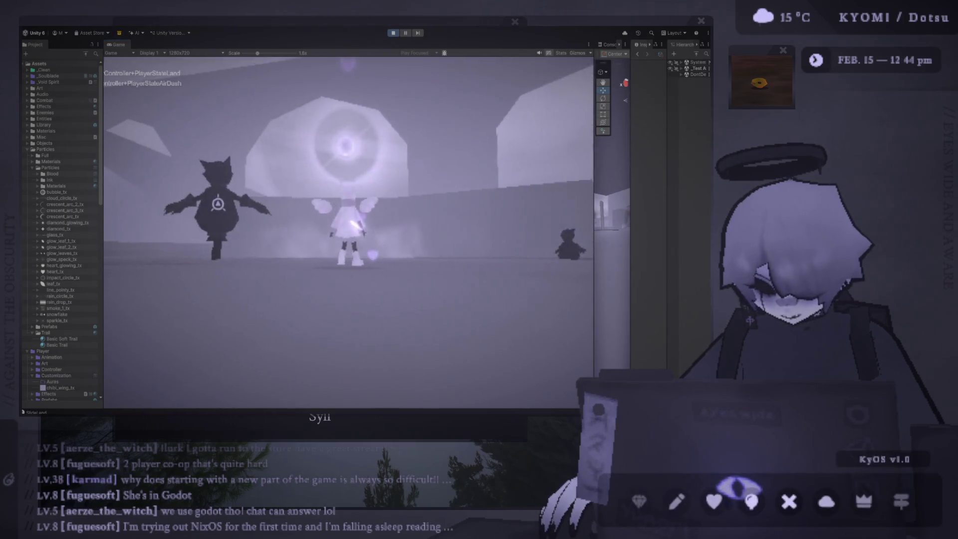
Check the texture, then combo-attack, jump, dash and walk to watch hearts burst
{"action": "key", "text": "alt+Tab"}
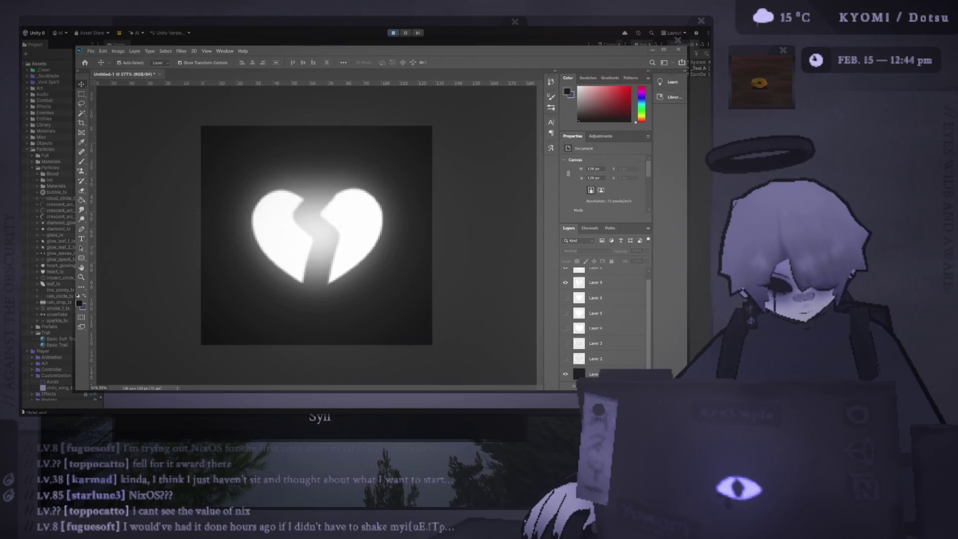
{"action": "key", "text": "alt+Tab"}
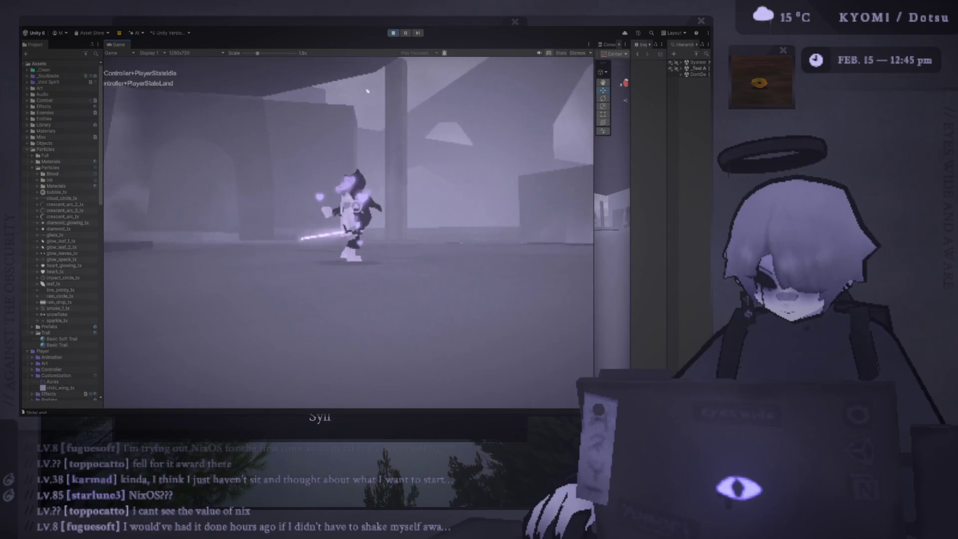
{"action": "left_click", "coordinate": [377, 148]}
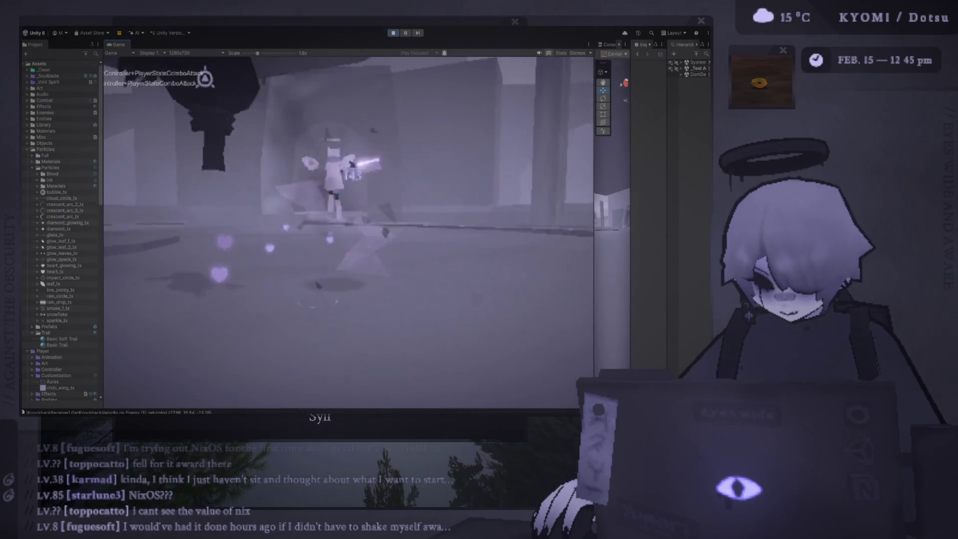
{"action": "key", "text": "space"}
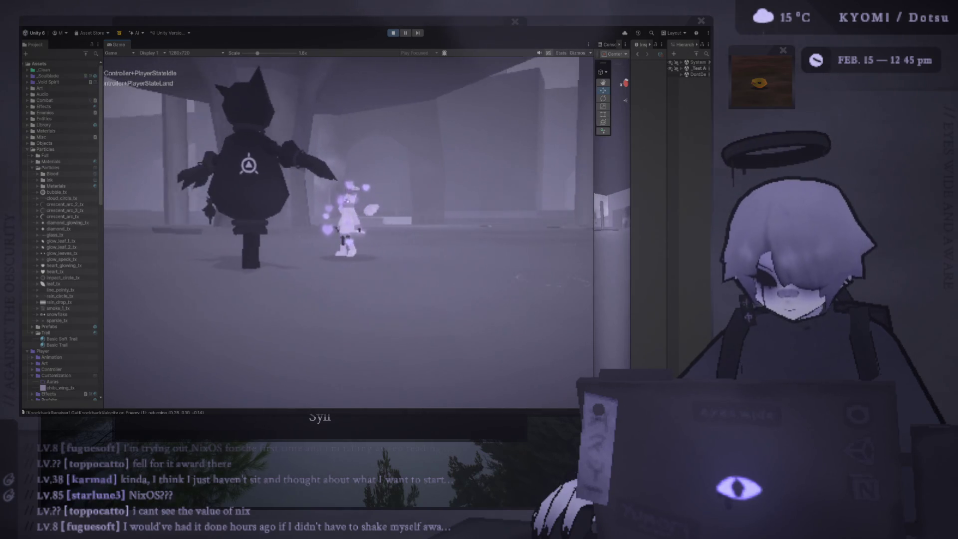
{"action": "key", "text": "shift"}
{"action": "key", "text": "w"}
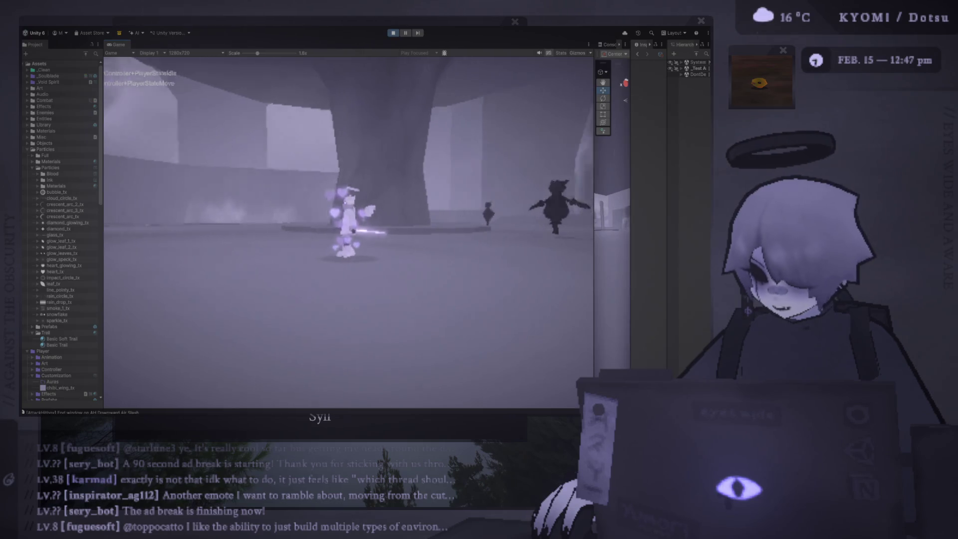
{"action": "key", "text": "shift"}
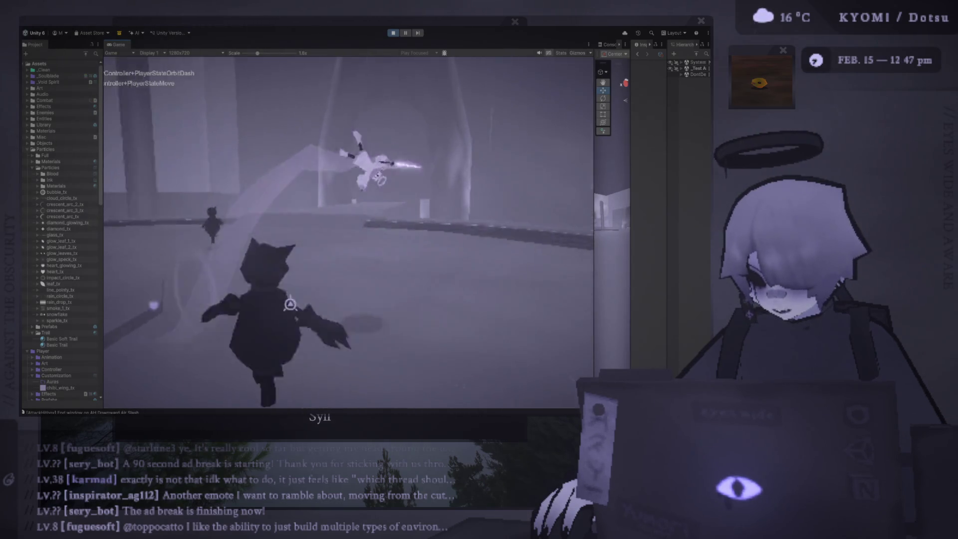
Air-dash past the enemy, compare with the Photoshop broken-heart texture, then move the player again
{"action": "key", "text": "shift"}
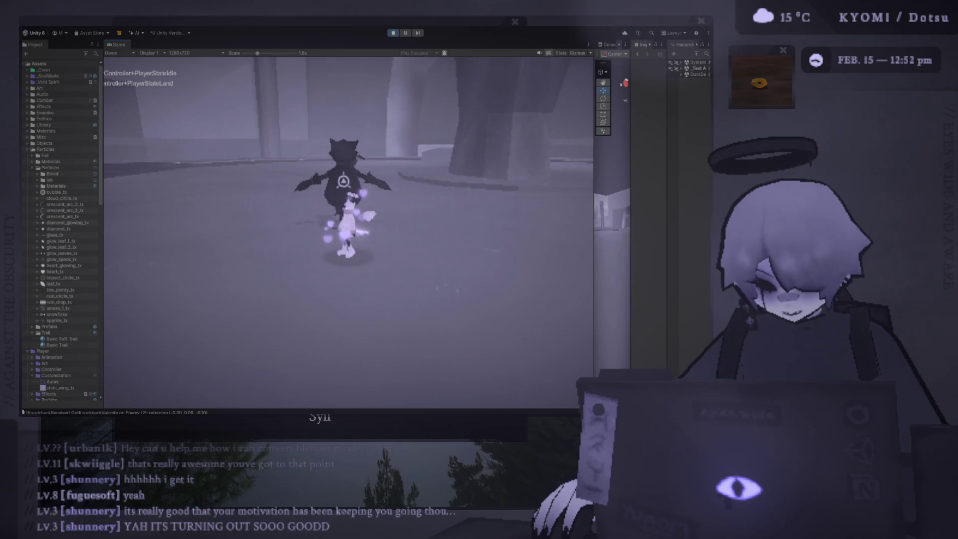
{"action": "key", "text": "alt+Tab"}
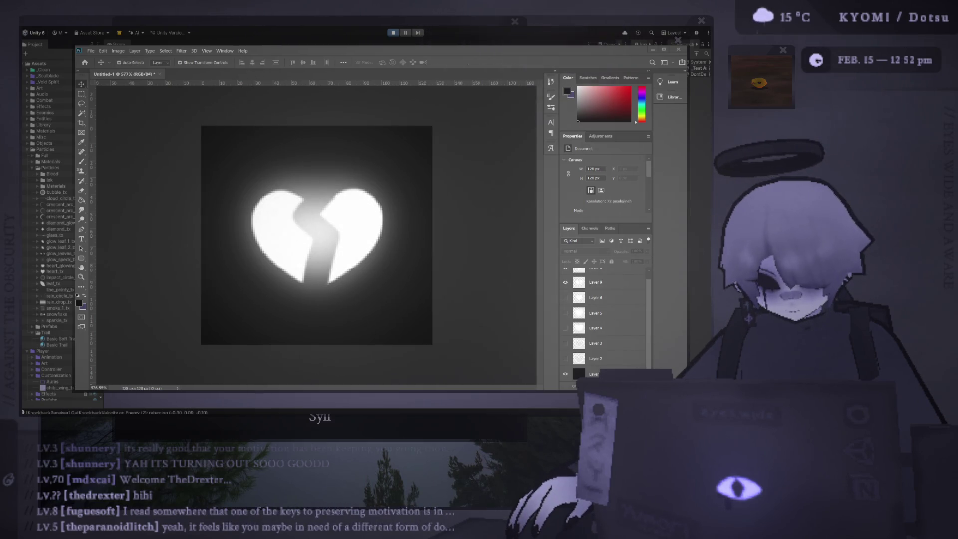
{"action": "key", "text": "alt+Tab"}
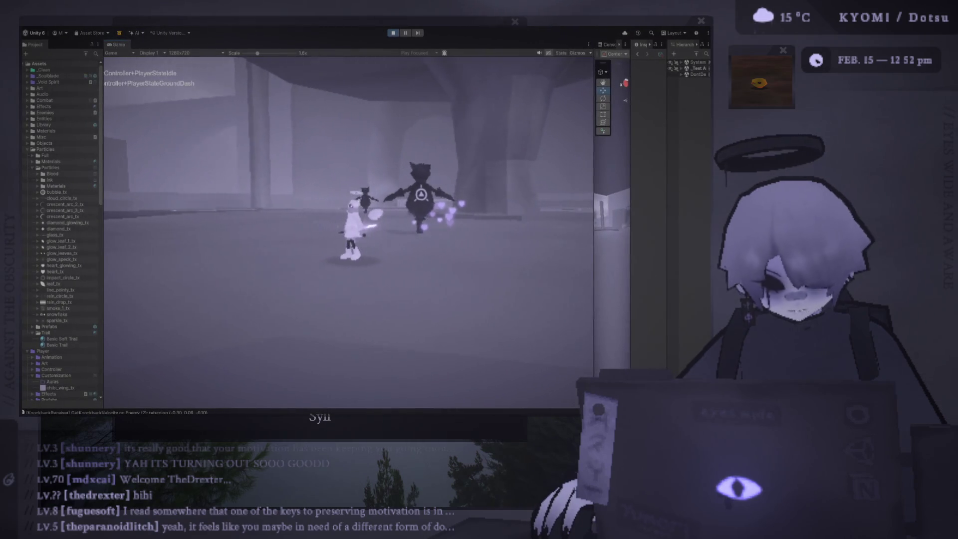
{"action": "key", "text": "w"}
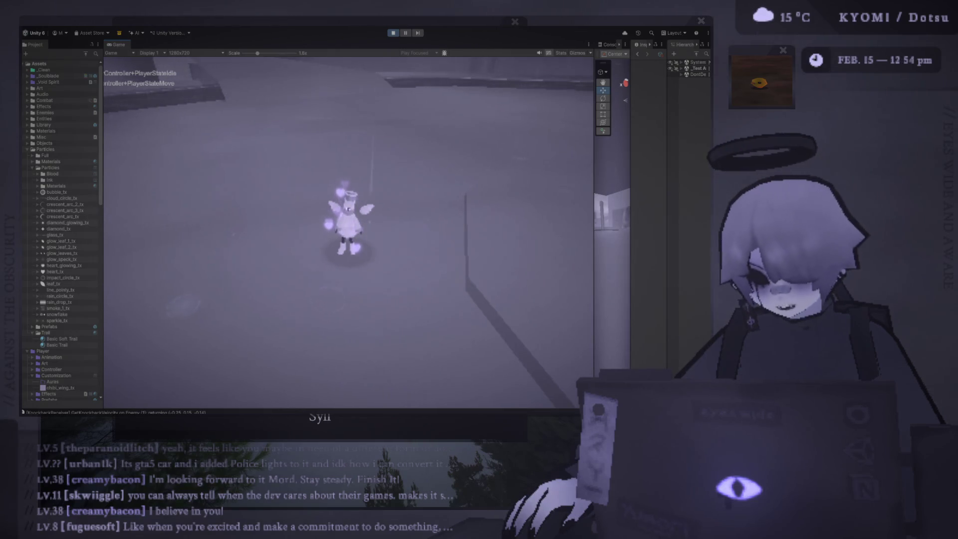
Walk the character forward across the arena, away from the enemy
{"action": "key", "text": "w"}
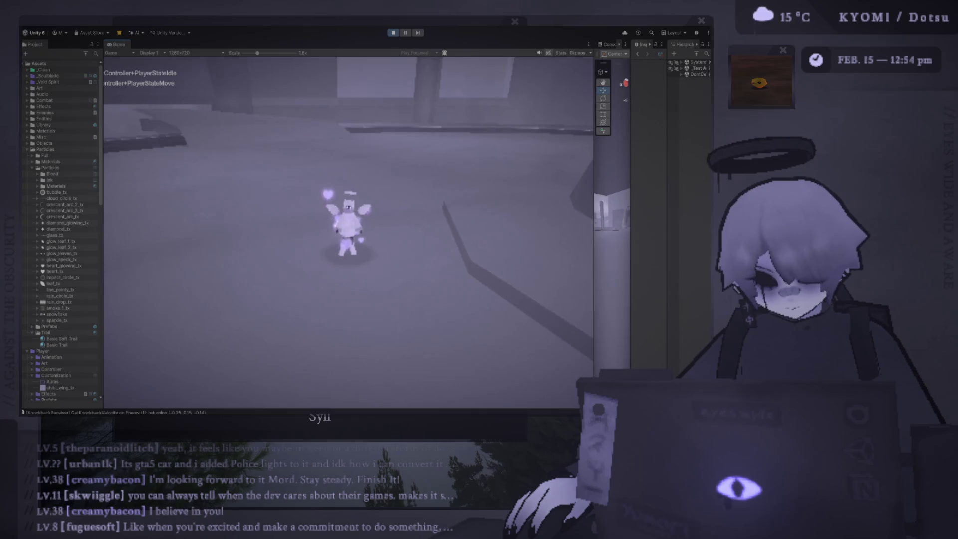
Trigger the purple heart burst around the character, then dash toward the enemy
{"action": "key", "text": "s"}
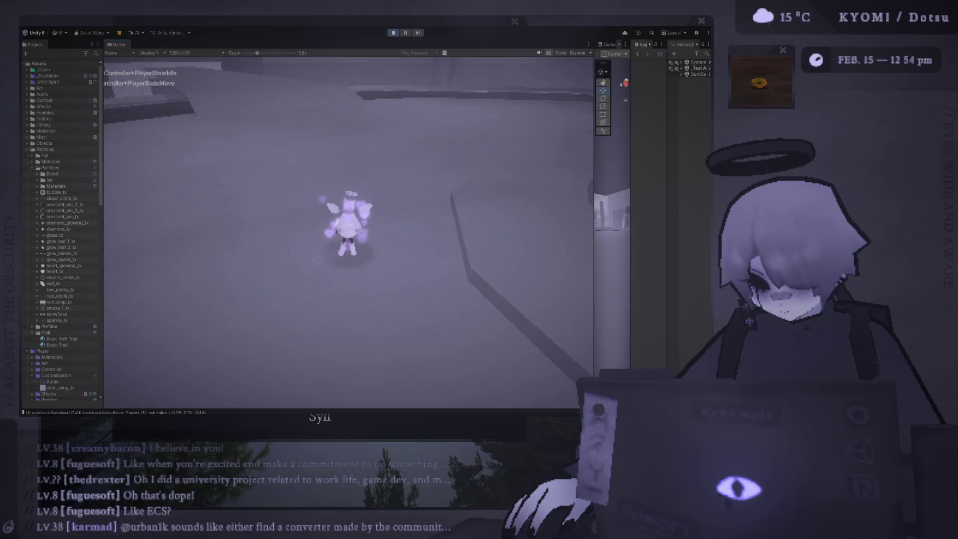
{"action": "key", "text": "shift"}
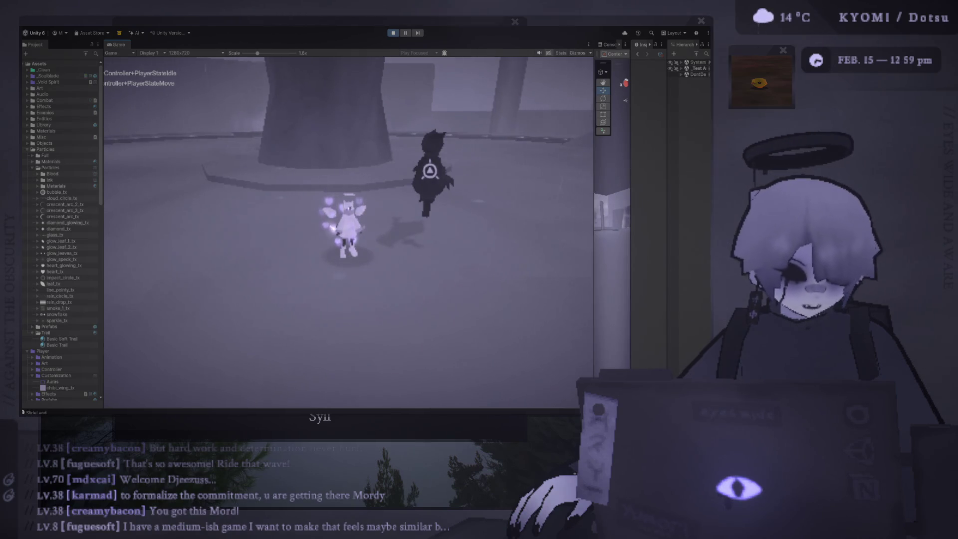
Fight the enemy with J combos, dashes and a jump, then switch to the Photoshop texture
{"action": "key", "text": "a"}
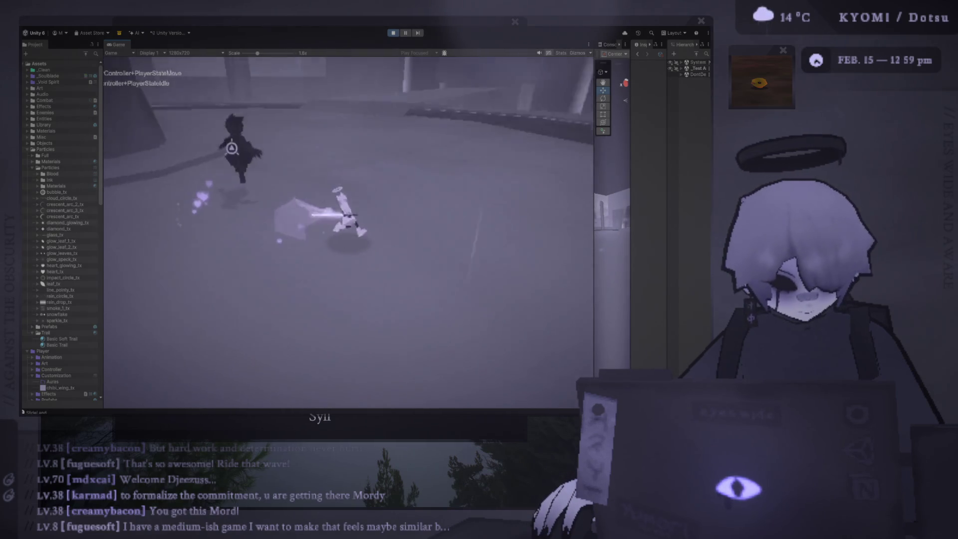
{"action": "key", "text": "j"}
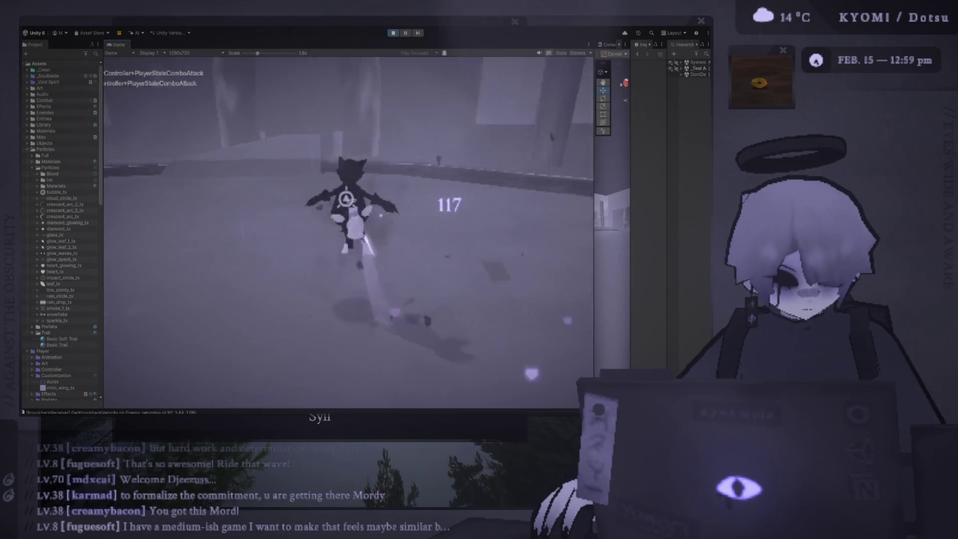
{"action": "key", "text": "shift"}
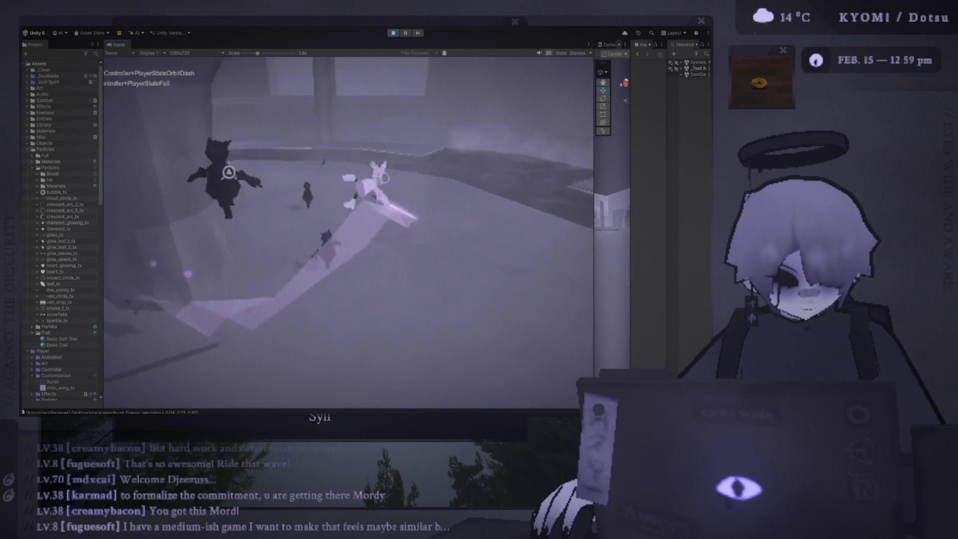
{"action": "key", "text": "shift"}
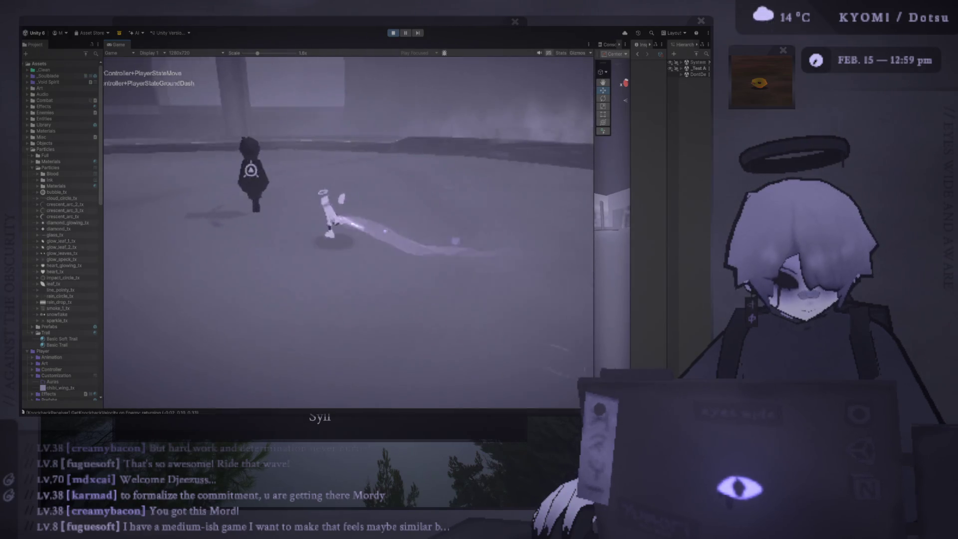
{"action": "key", "text": "j"}
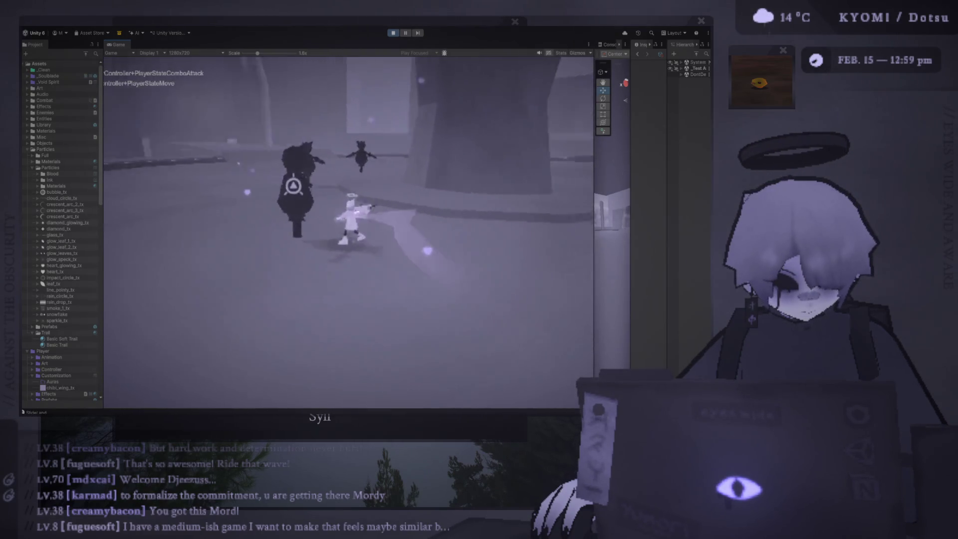
{"action": "key", "text": "j"}
{"action": "key", "text": "space"}
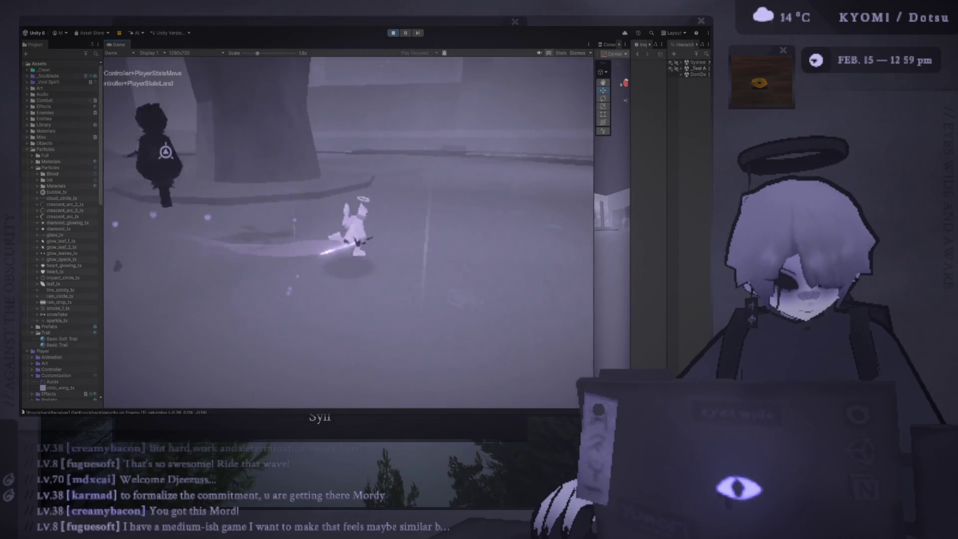
{"action": "key", "text": "w"}
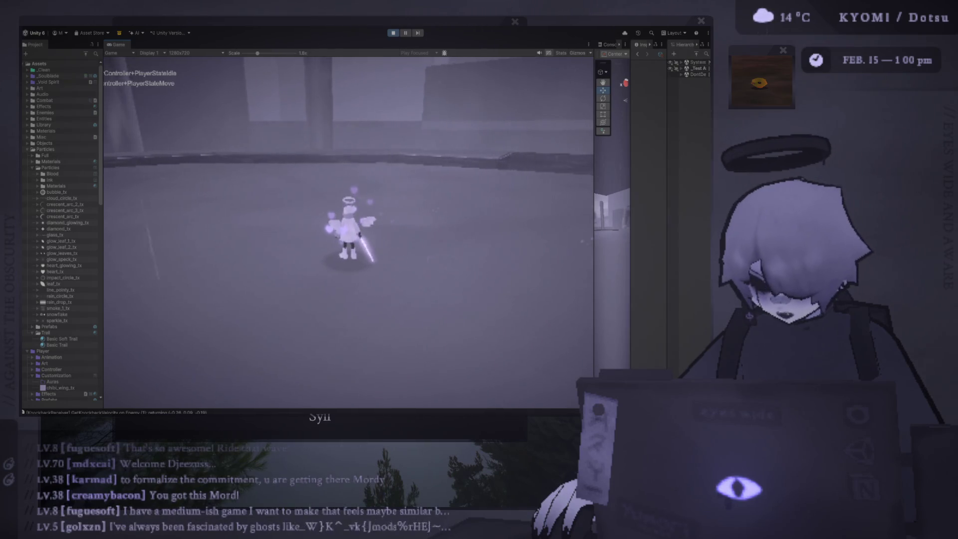
{"action": "key", "text": "alt+Tab"}
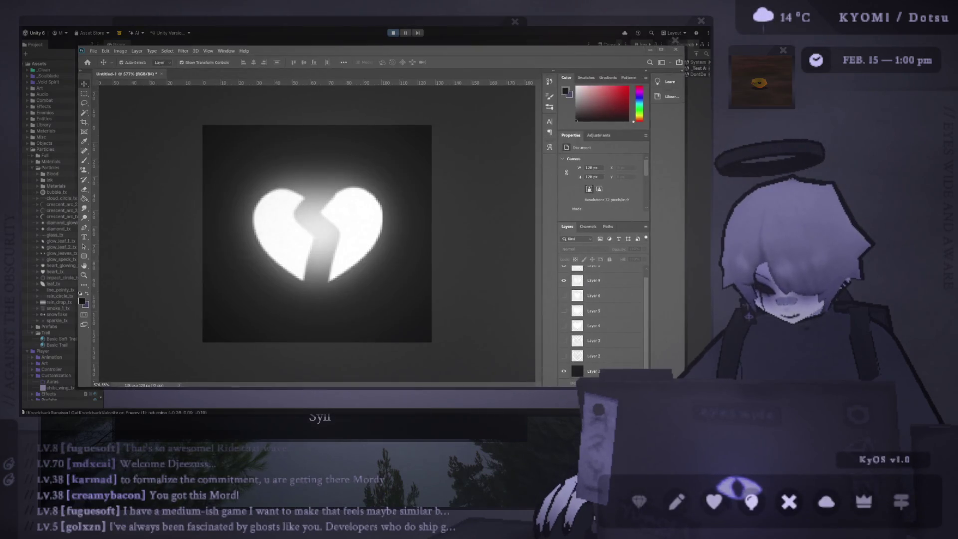
Flip between Unity's game and the Photoshop broken-heart texture, then run the character again
{"action": "left_click", "coordinate": [688, 27]}
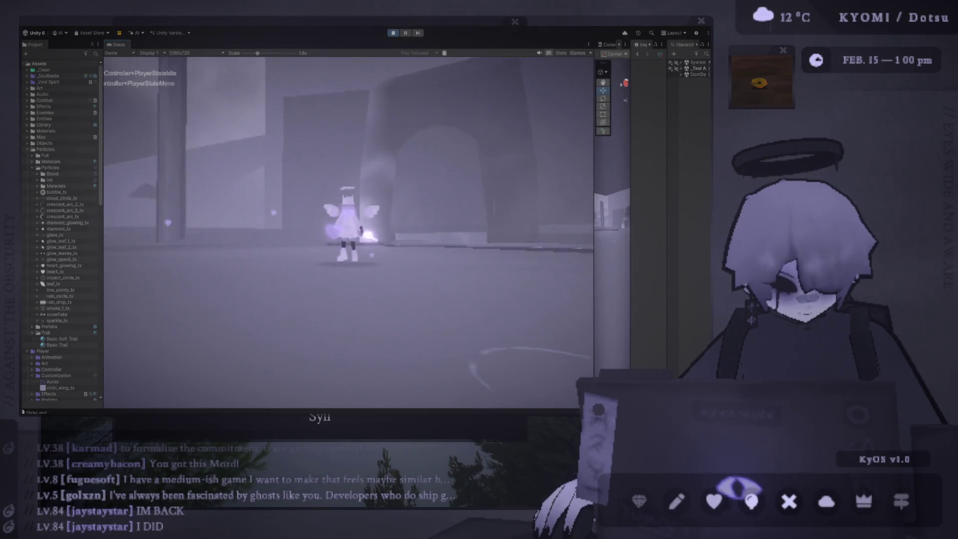
{"action": "key", "text": "alt+Tab"}
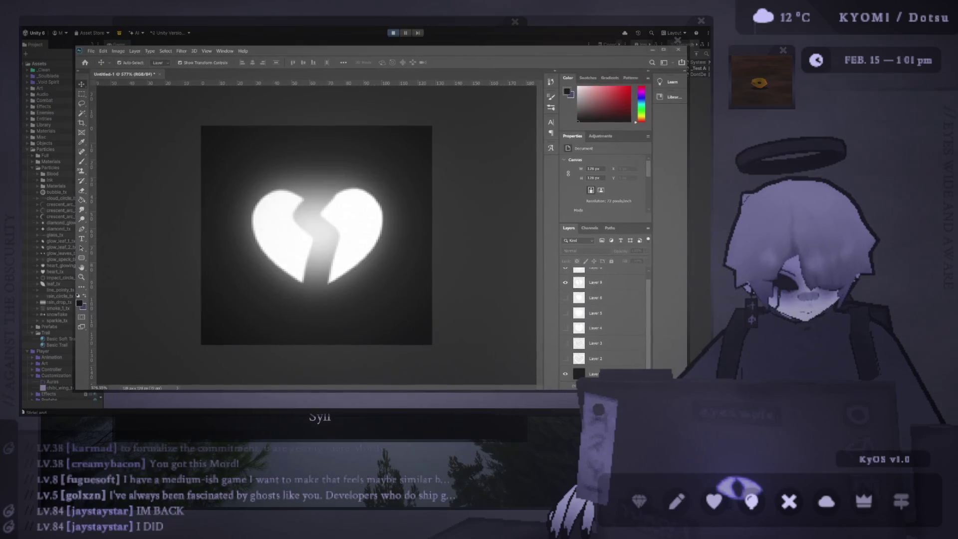
{"action": "key", "text": "alt+Tab"}
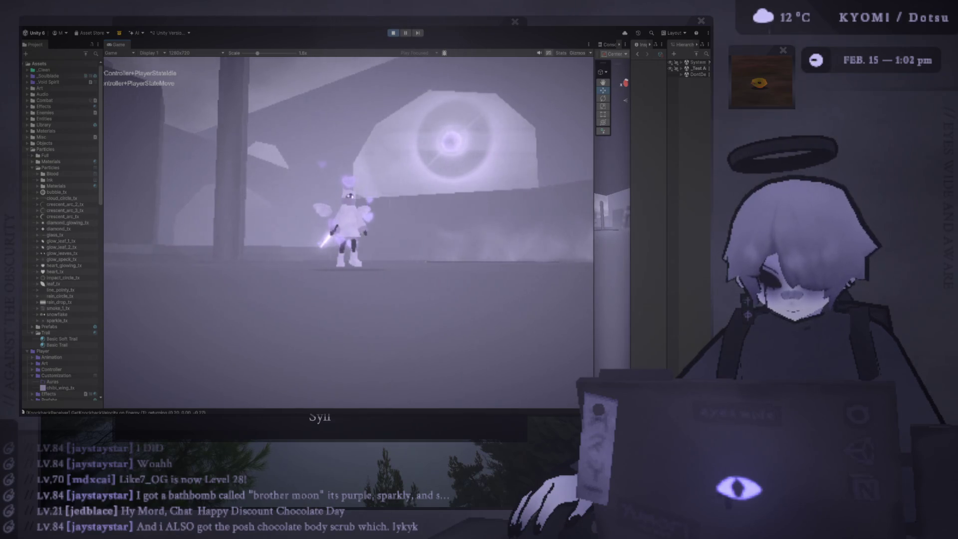
{"action": "key", "text": "a"}
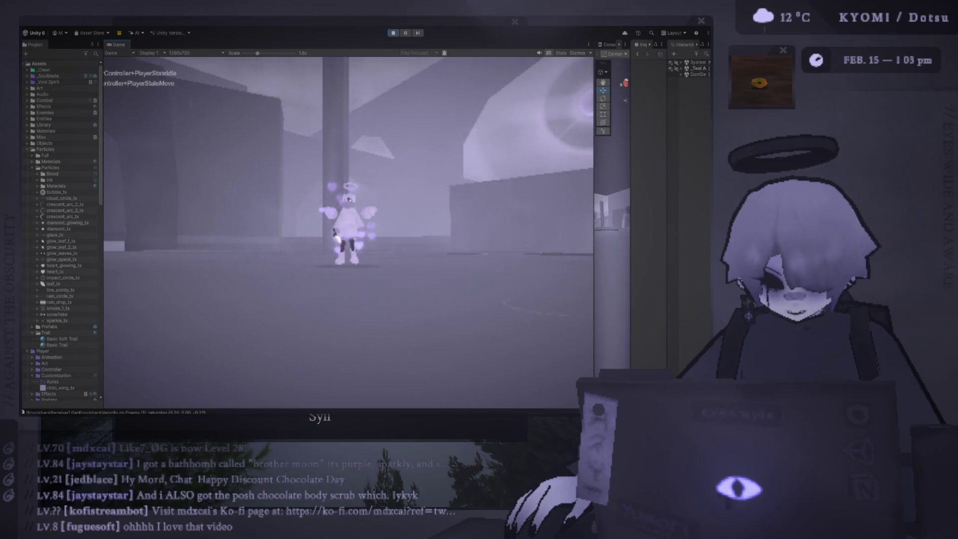
{"action": "key", "text": "alt+Tab"}
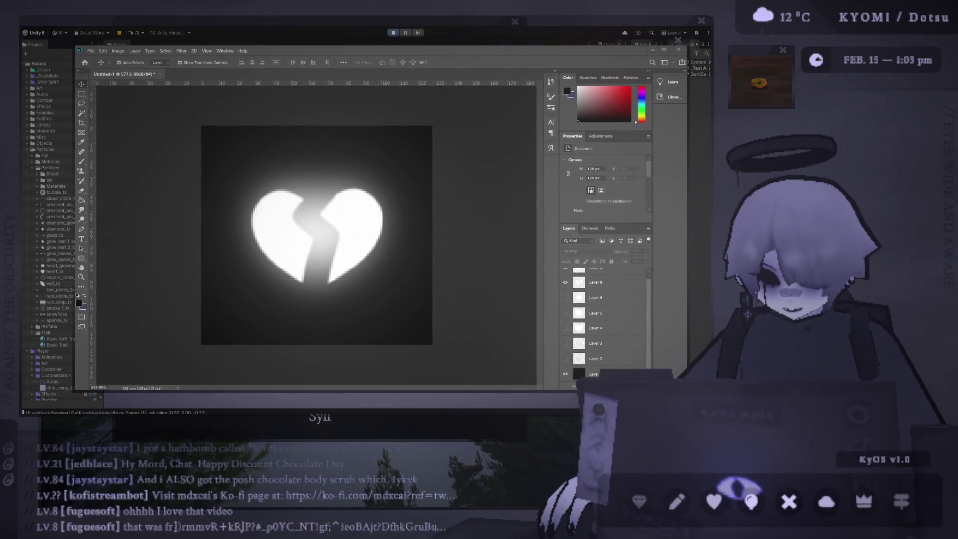
{"action": "key", "text": "alt+Tab"}
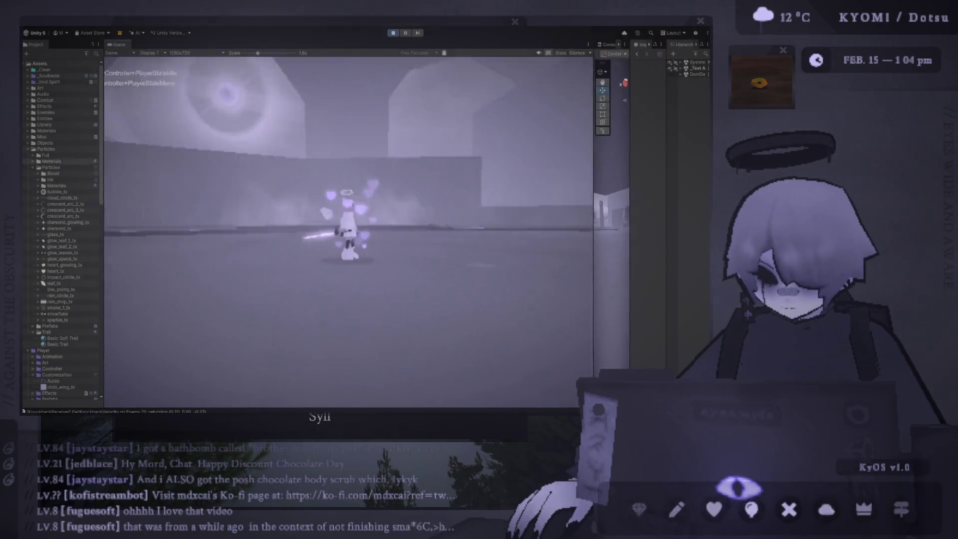
{"action": "key", "text": "alt+Tab"}
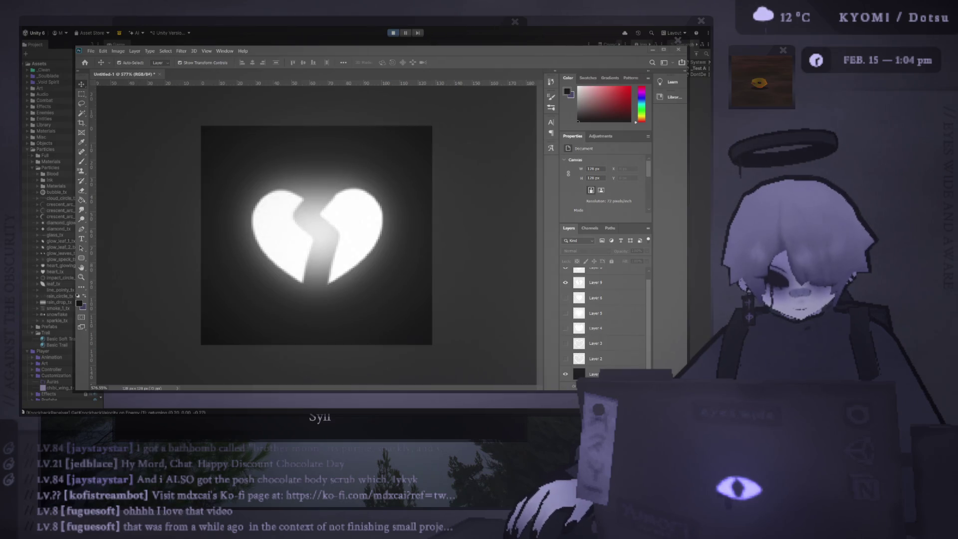
{"action": "key", "text": "alt+Tab"}
{"action": "key", "text": "j"}
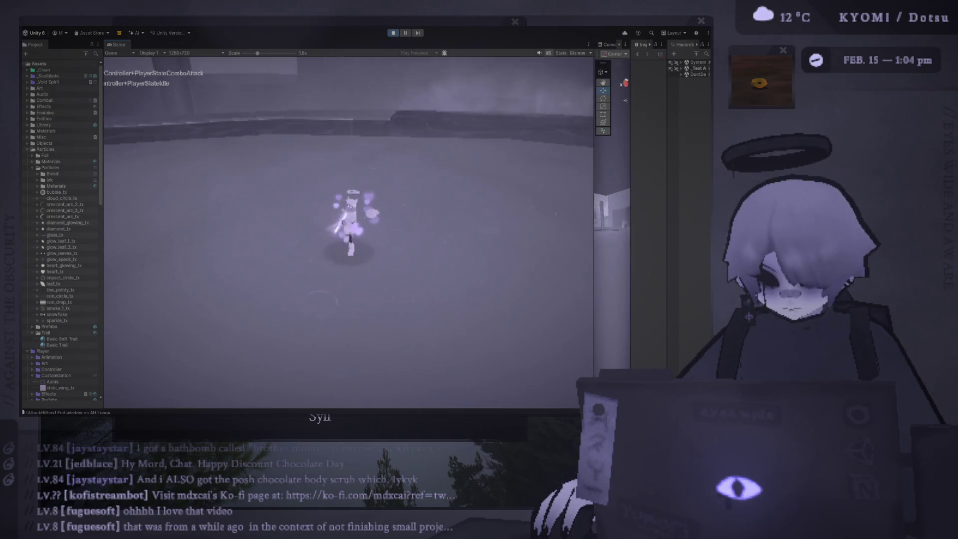
{"action": "key", "text": "j"}
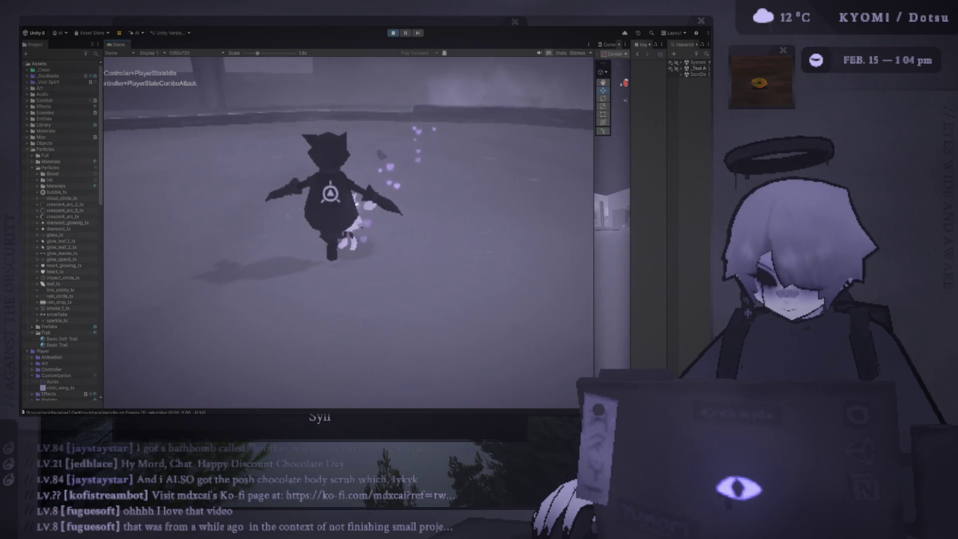
Slash the enemy once more, exit Play mode, and return to Photoshop
{"action": "key", "text": "j"}
{"action": "key", "text": "j"}
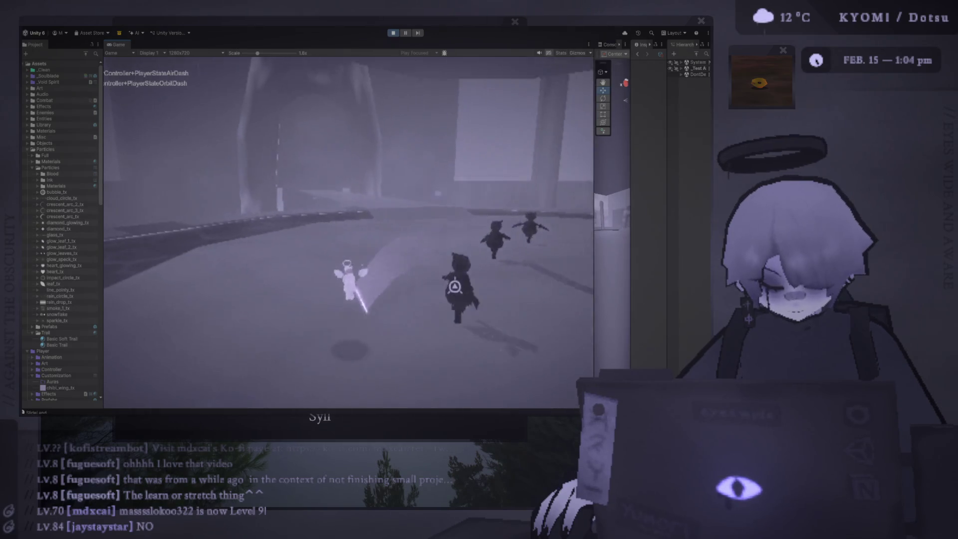
{"action": "left_click", "coordinate": [393, 33]}
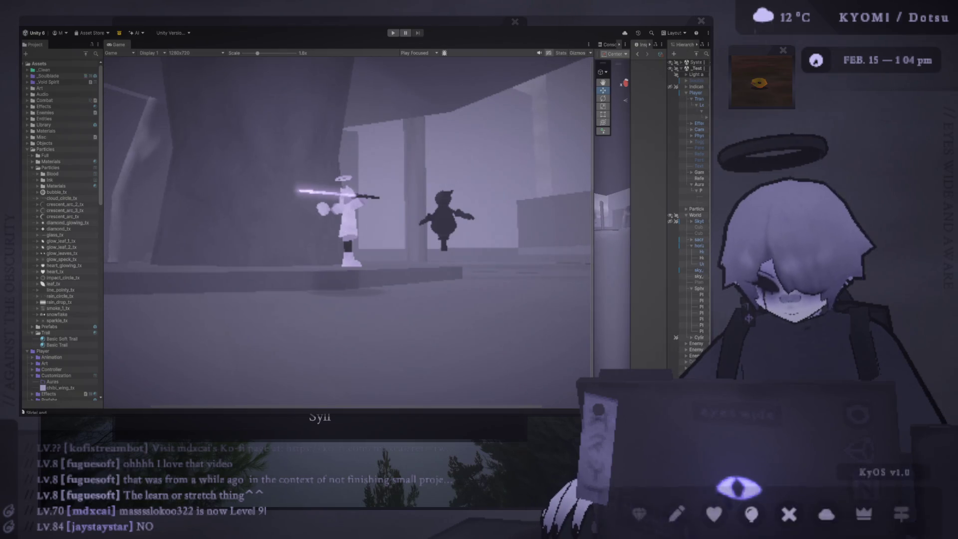
{"action": "key", "text": "alt+Tab"}
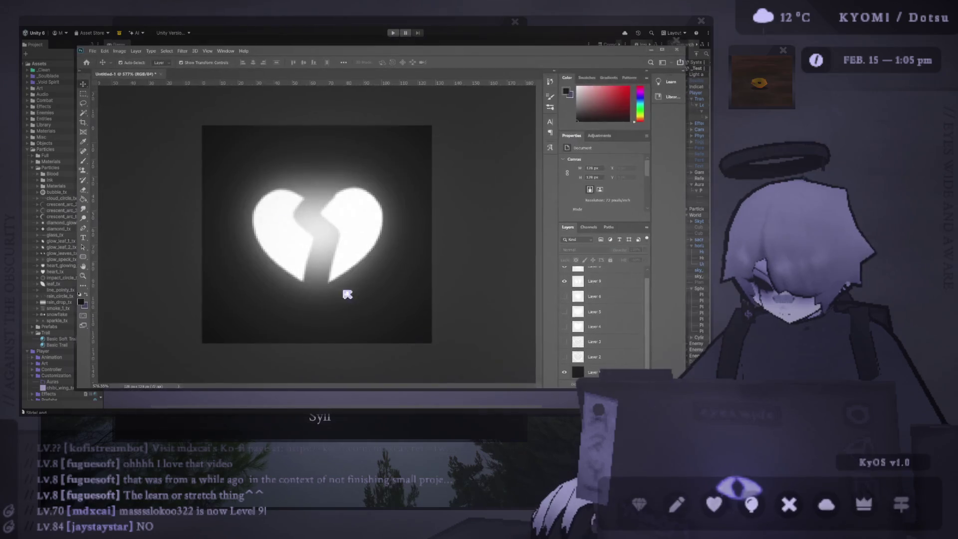
Copy the right heart half onto its own layer and make Layer 9 the working layer
{"action": "left_click", "coordinate": [351, 201]}
{"action": "key", "text": "ctrl+plus"}
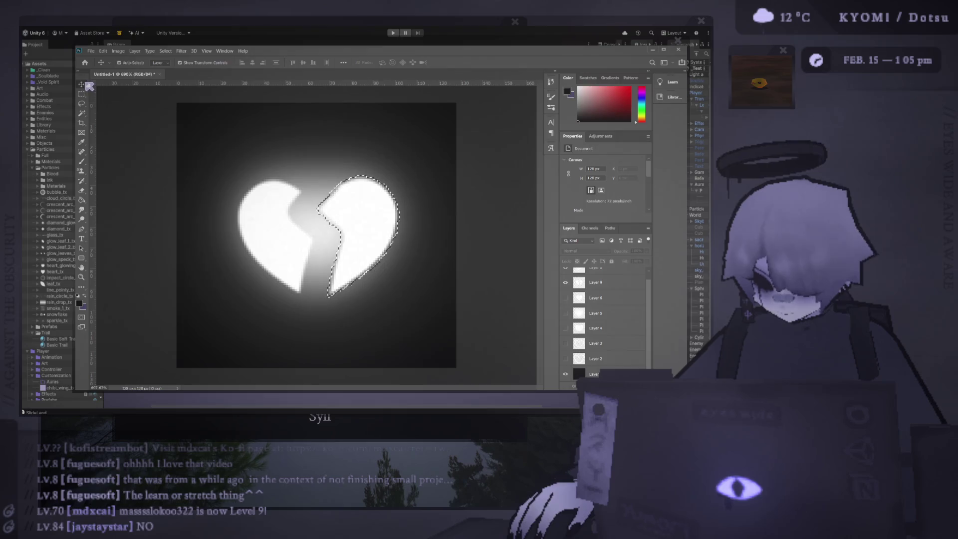
{"action": "key", "text": "ctrl+j"}
{"action": "left_click_drag", "start_coordinate": [364, 203], "coordinate": [378, 211]}
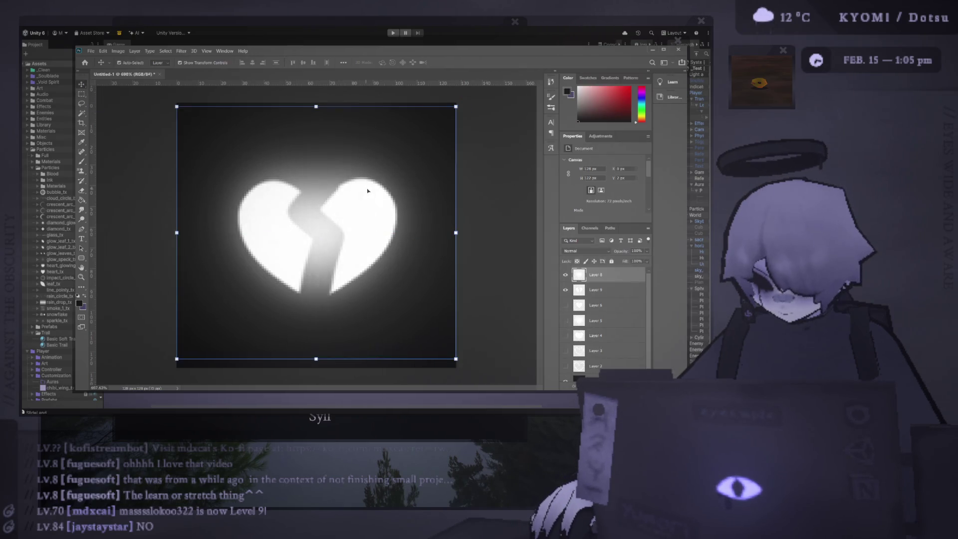
{"action": "left_click", "coordinate": [323, 209]}
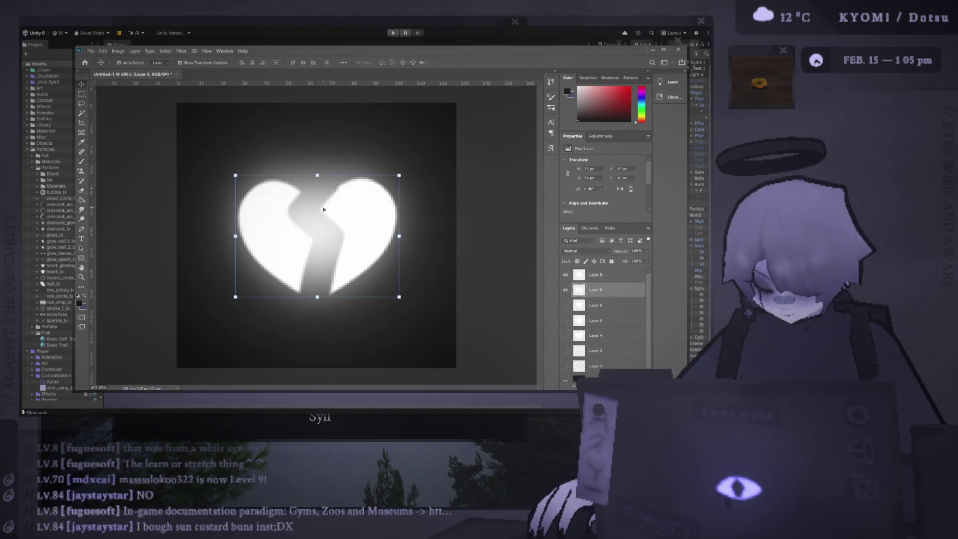
{"action": "left_click", "coordinate": [342, 205], "text": "ctrl"}
{"action": "key", "text": "w"}
{"action": "left_click", "coordinate": [375, 208]}
{"action": "key", "text": "ctrl+d"}
{"action": "left_click", "coordinate": [374, 213], "text": "ctrl"}
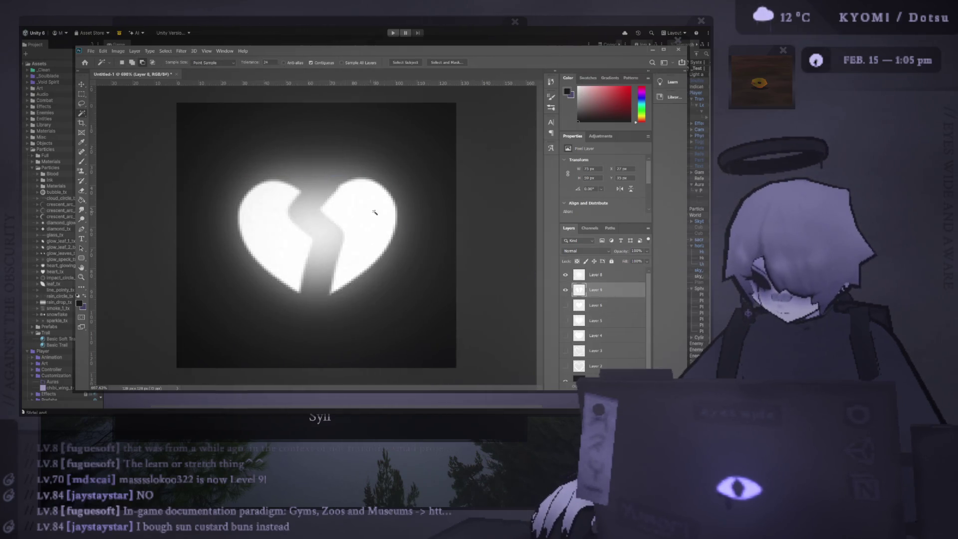
Rotate the right half clockwise, shift it slightly left, and commit the transform
{"action": "key", "text": "ctrl+t"}
{"action": "left_click_drag", "start_coordinate": [412, 170], "coordinate": [415, 176]}
{"action": "left_click_drag", "start_coordinate": [364, 229], "coordinate": [355, 230]}
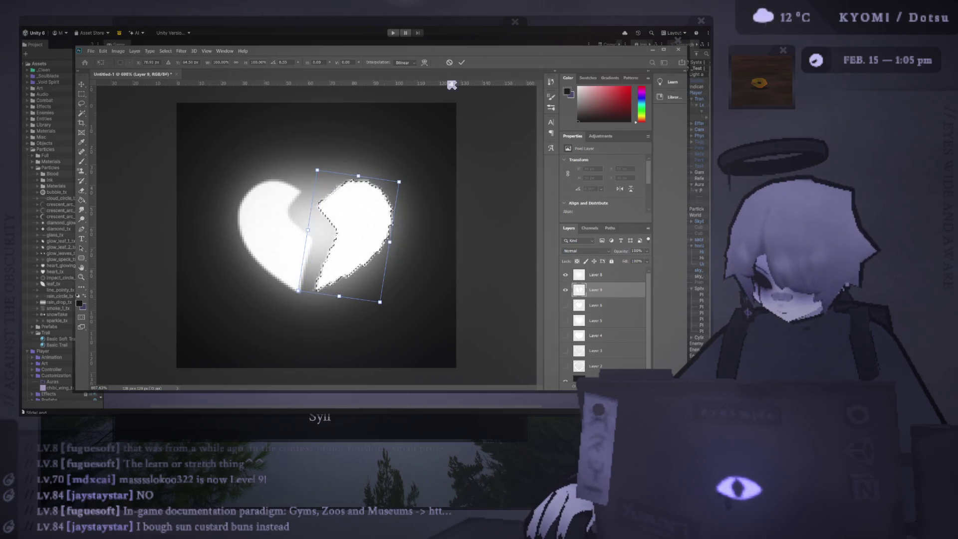
{"action": "left_click", "coordinate": [461, 62]}
Rotate the left half counter-clockwise, commit it, and return to the Move tool with selection cleared
{"action": "left_click", "coordinate": [273, 202]}
{"action": "key", "text": "ctrl+t"}
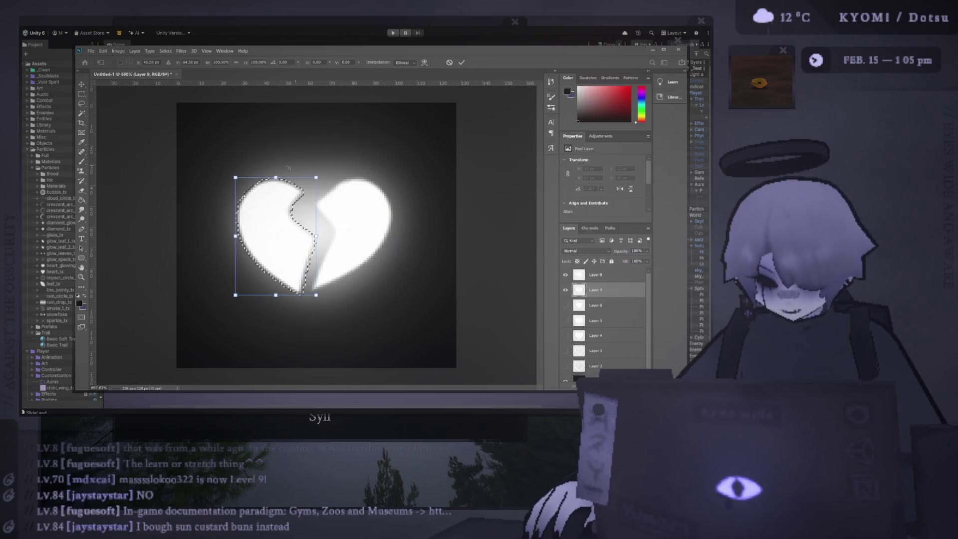
{"action": "left_click_drag", "start_coordinate": [283, 170], "coordinate": [269, 167]}
{"action": "left_click", "coordinate": [461, 62]}
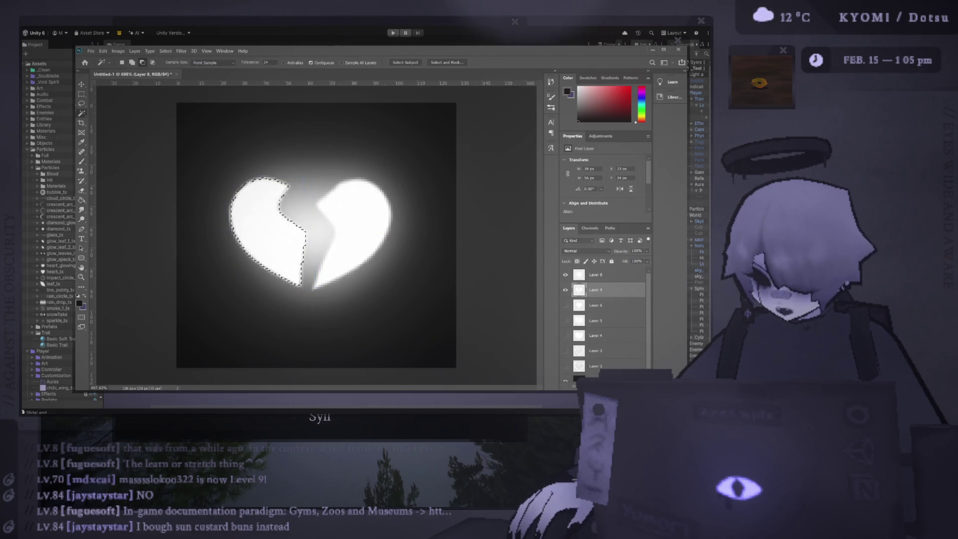
{"action": "left_click", "coordinate": [88, 85]}
{"action": "key", "text": "ctrl+d"}
{"action": "scroll", "coordinate": [271, 220], "scroll_direction": "down", "scroll_amount": 2}
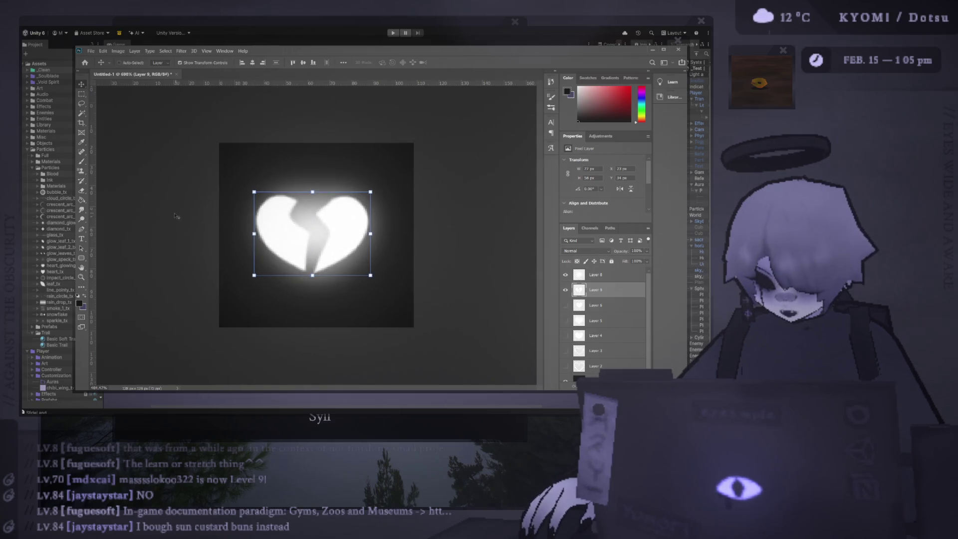
Select Layer 8 and set its opacity to 70%
{"action": "left_click", "coordinate": [270, 220]}
{"action": "scroll", "coordinate": [285, 261], "scroll_direction": "down", "scroll_amount": 3}
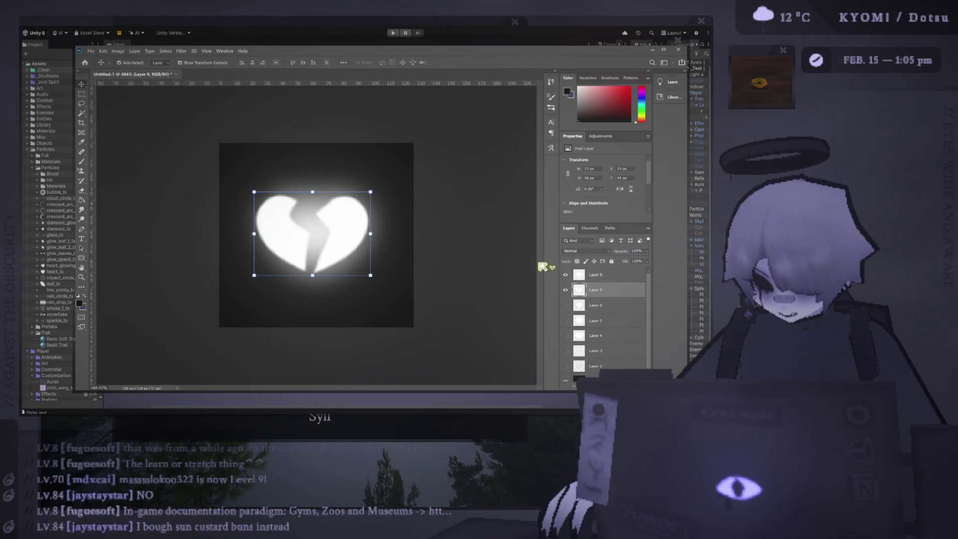
{"action": "left_click", "coordinate": [432, 248]}
{"action": "scroll", "coordinate": [432, 248], "scroll_direction": "down", "scroll_amount": 5}
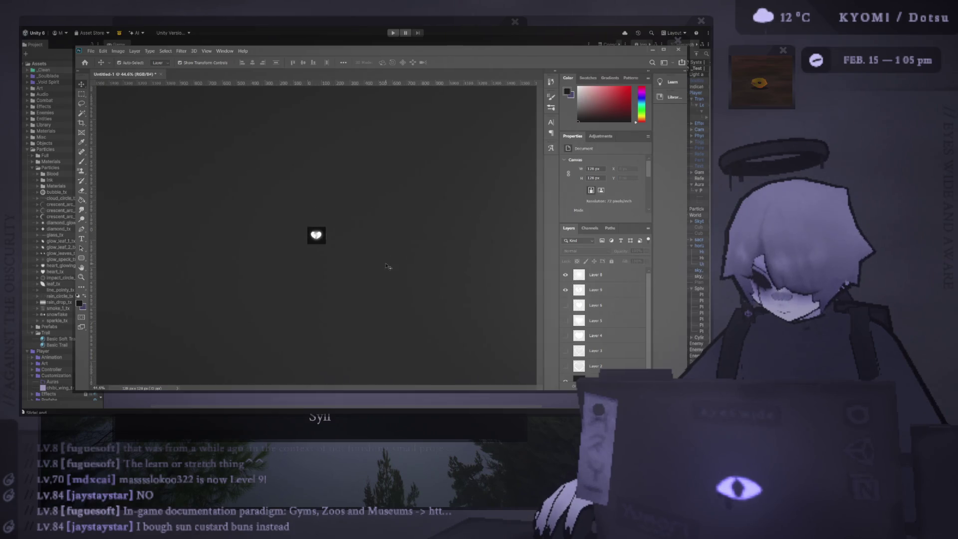
{"action": "scroll", "coordinate": [387, 265], "scroll_direction": "up", "scroll_amount": 5}
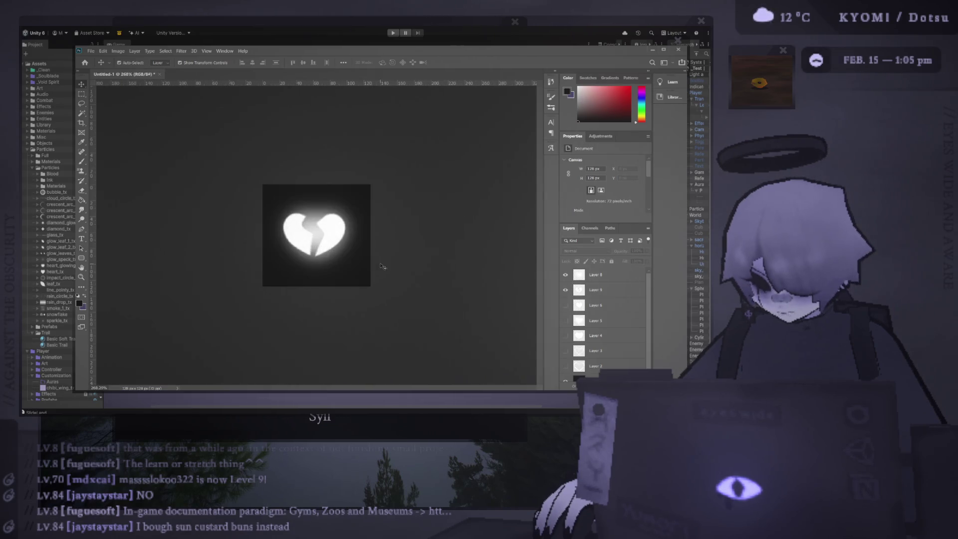
{"action": "scroll", "coordinate": [379, 265], "scroll_direction": "down", "scroll_amount": 2}
{"action": "left_click", "coordinate": [596, 274]}
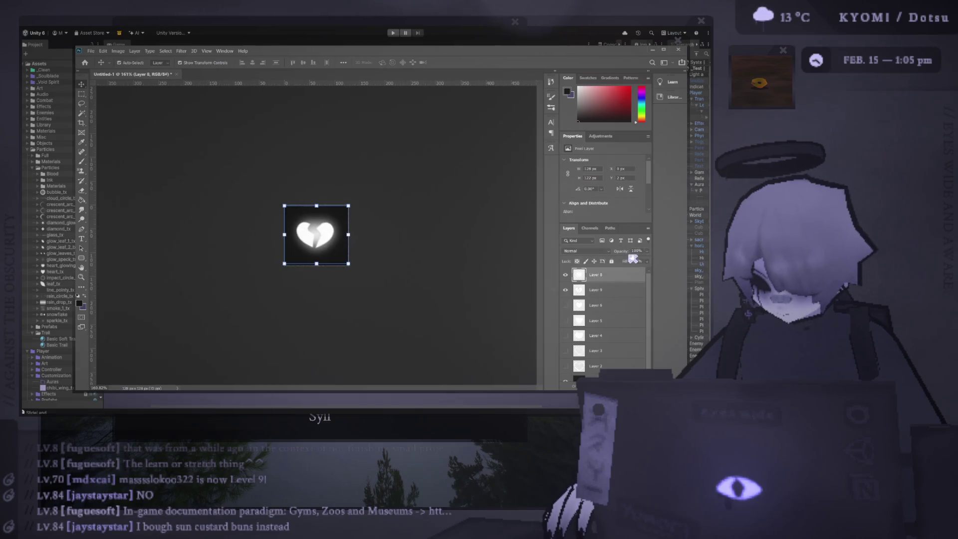
{"action": "key", "text": "7"}
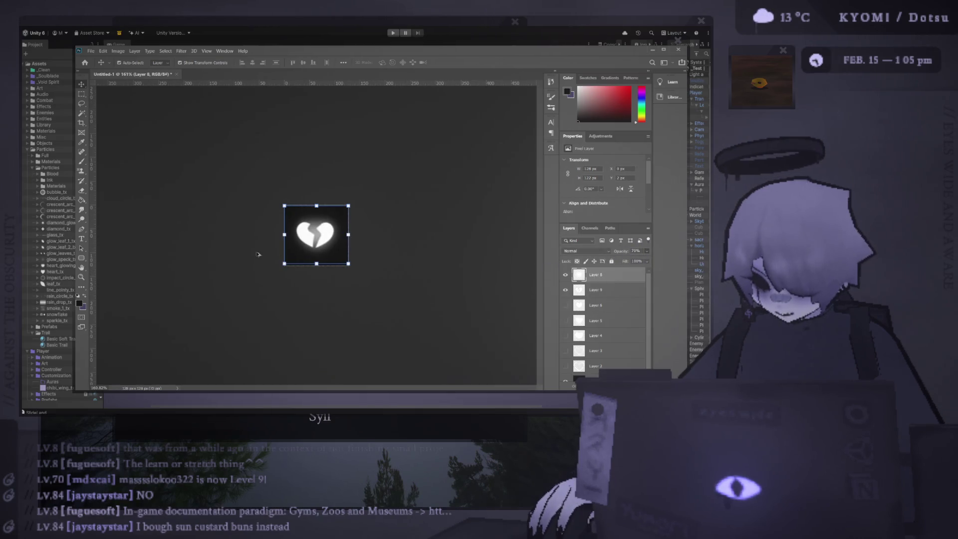
Toggle the background and Layer 9 visibility to check the result, then select Layer 9
{"action": "scroll", "coordinate": [278, 252], "scroll_direction": "down", "scroll_amount": 3}
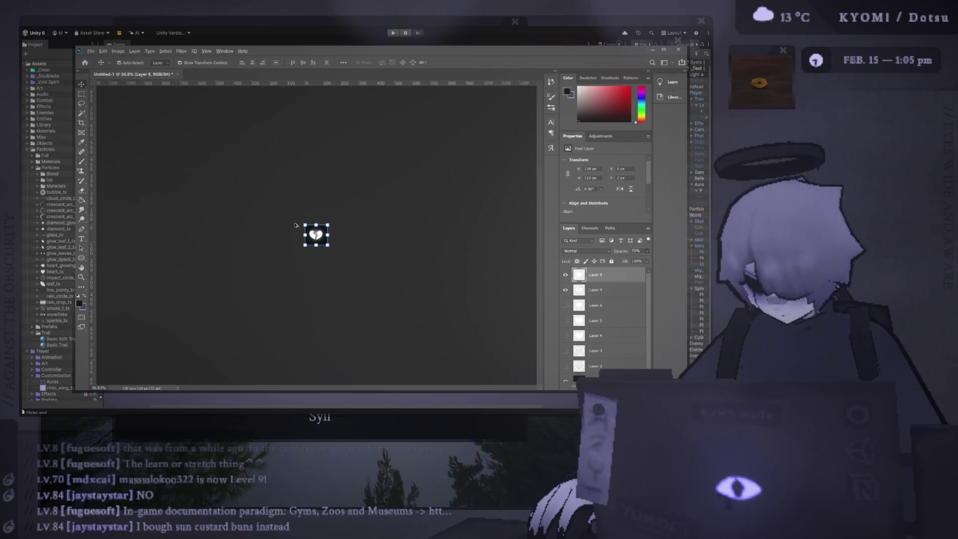
{"action": "scroll", "coordinate": [315, 234], "scroll_direction": "up", "scroll_amount": 5}
{"action": "scroll", "coordinate": [570, 349], "scroll_direction": "down", "scroll_amount": 1}
{"action": "left_click", "coordinate": [565, 374]}
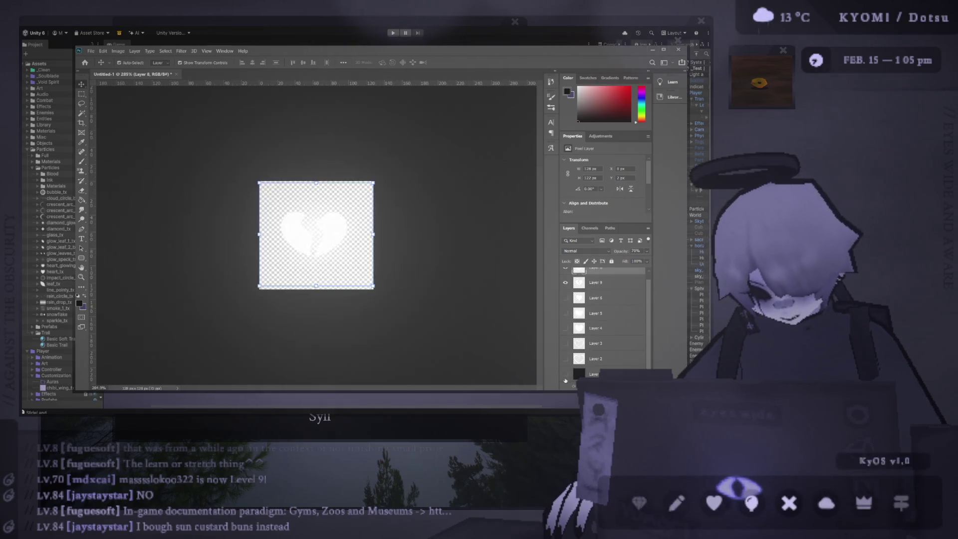
{"action": "left_click", "coordinate": [566, 374]}
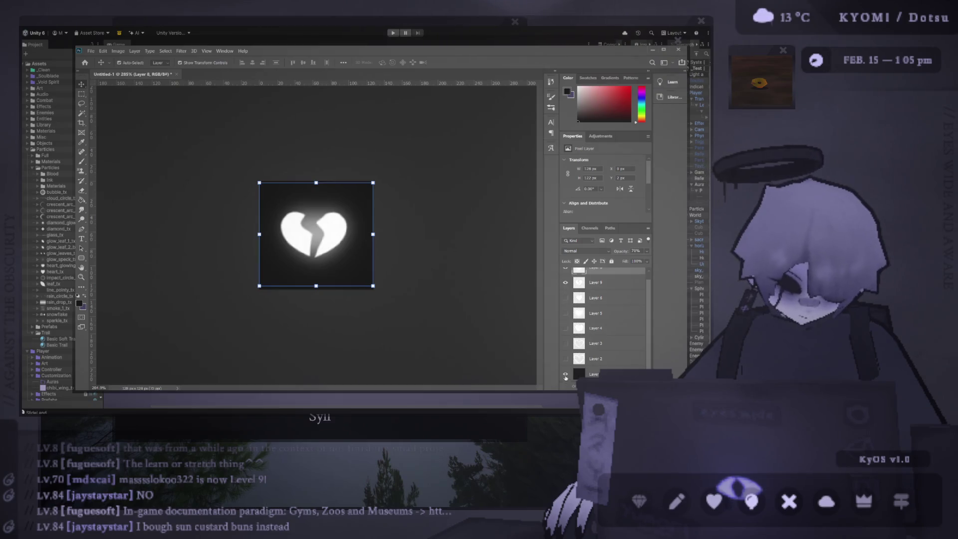
{"action": "scroll", "coordinate": [569, 304], "scroll_direction": "up", "scroll_amount": 1}
{"action": "left_click", "coordinate": [566, 289]}
{"action": "left_click", "coordinate": [565, 290]}
{"action": "left_click", "coordinate": [588, 291]}
Nudge Layer 9's piece right and down, undo back to a cracked heart, and merge into Layer 10
{"action": "key", "text": "Right"}
{"action": "key", "text": "Right"}
{"action": "key", "text": "Right"}
{"action": "key", "text": "Down"}
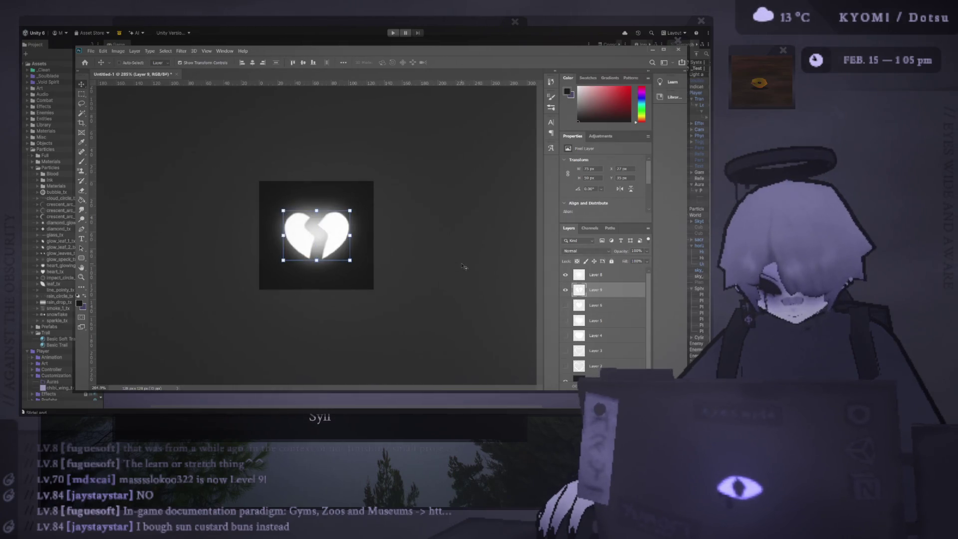
{"action": "key", "text": "ctrl+comma"}
{"action": "key", "text": "ctrl+comma"}
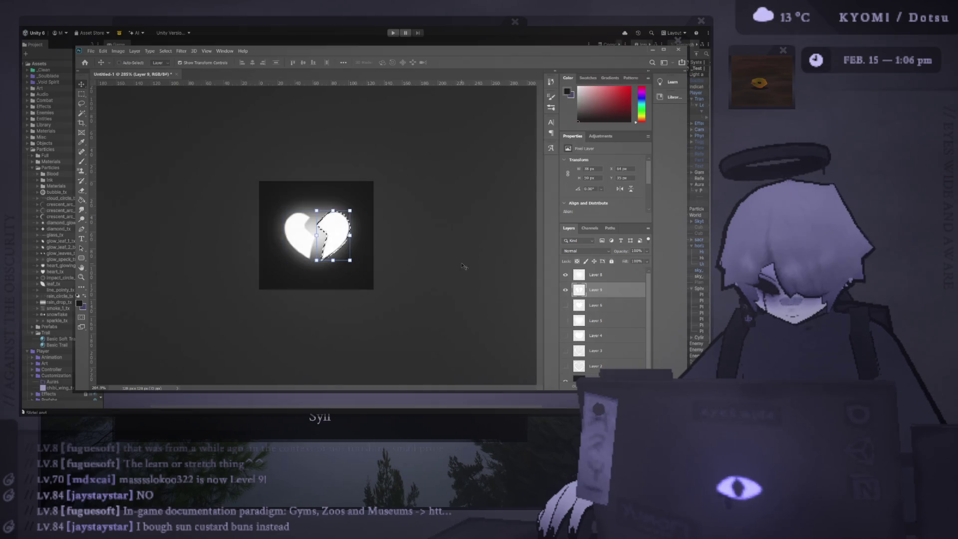
{"action": "key", "text": "ctrl+shift+h"}
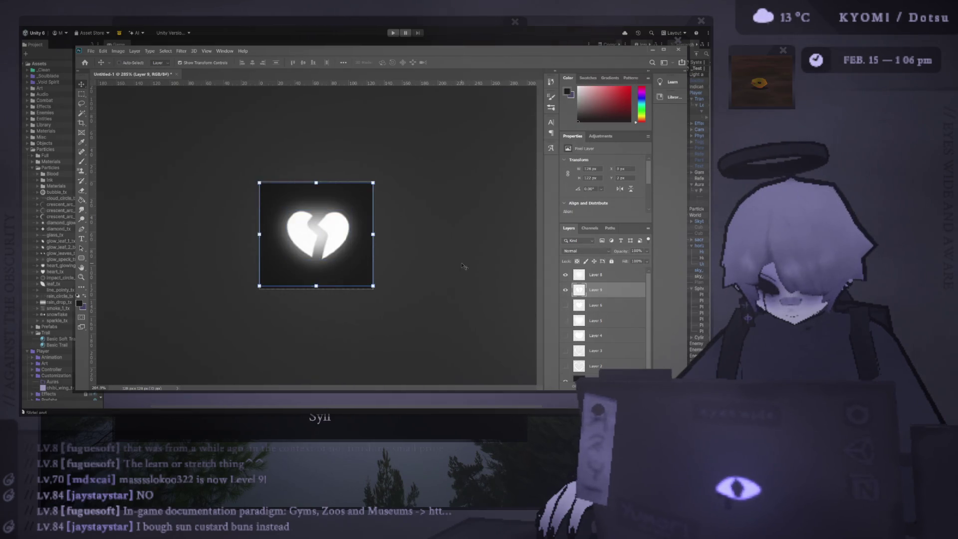
{"action": "key", "text": "ctrl+z"}
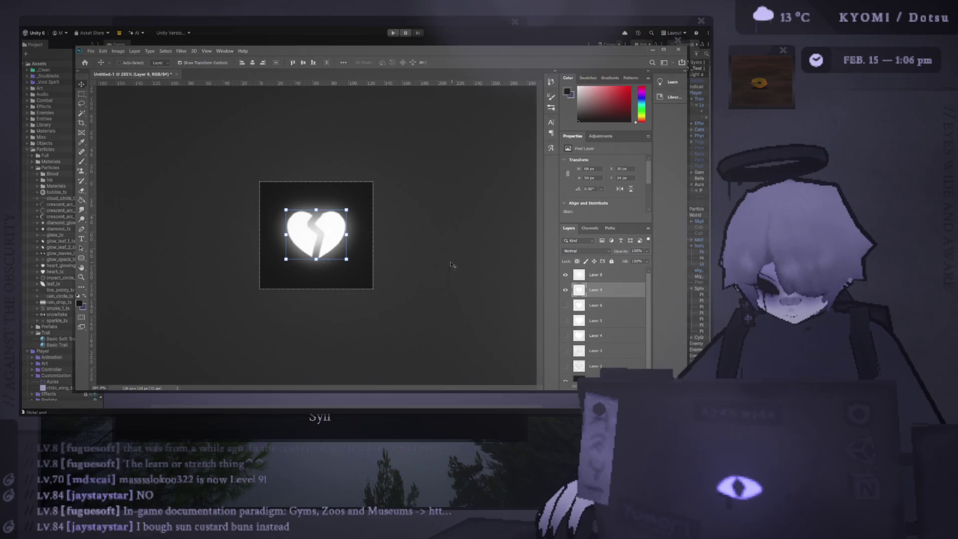
{"action": "key", "text": "ctrl+shift+alt+e"}
Hide Layer 9 and the bottom dark background layer, leaving the heart on transparency
{"action": "left_click", "coordinate": [565, 305]}
{"action": "scroll", "coordinate": [418, 282], "scroll_direction": "down", "scroll_amount": 2}
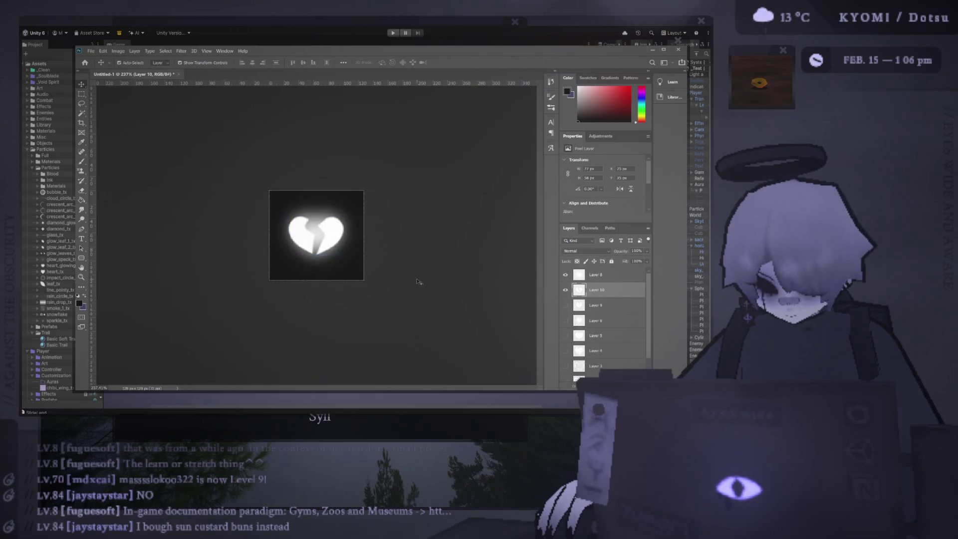
{"action": "left_click", "coordinate": [418, 282]}
{"action": "scroll", "coordinate": [418, 282], "scroll_direction": "down", "scroll_amount": 4}
{"action": "scroll", "coordinate": [314, 282], "scroll_direction": "up", "scroll_amount": 6}
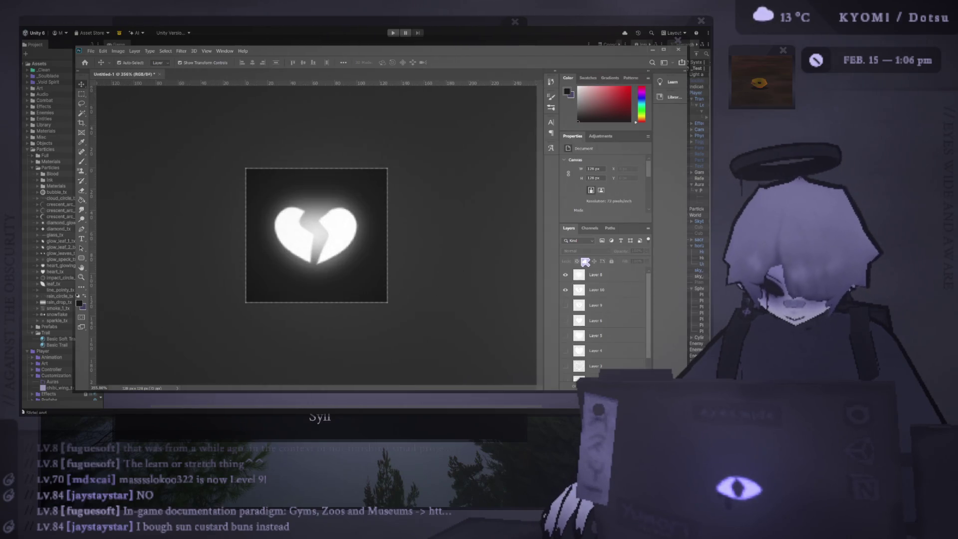
{"action": "scroll", "coordinate": [568, 349], "scroll_direction": "down", "scroll_amount": 2}
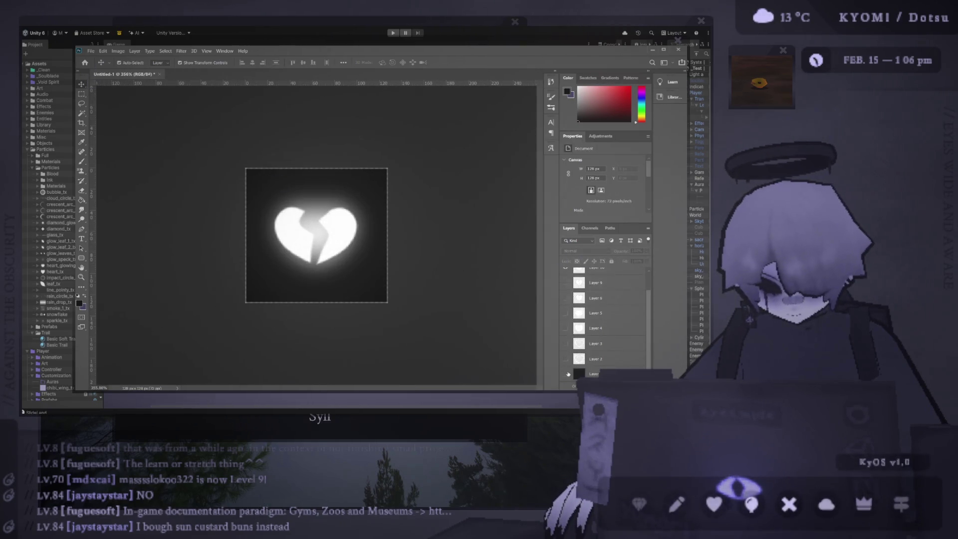
{"action": "left_click", "coordinate": [567, 374]}
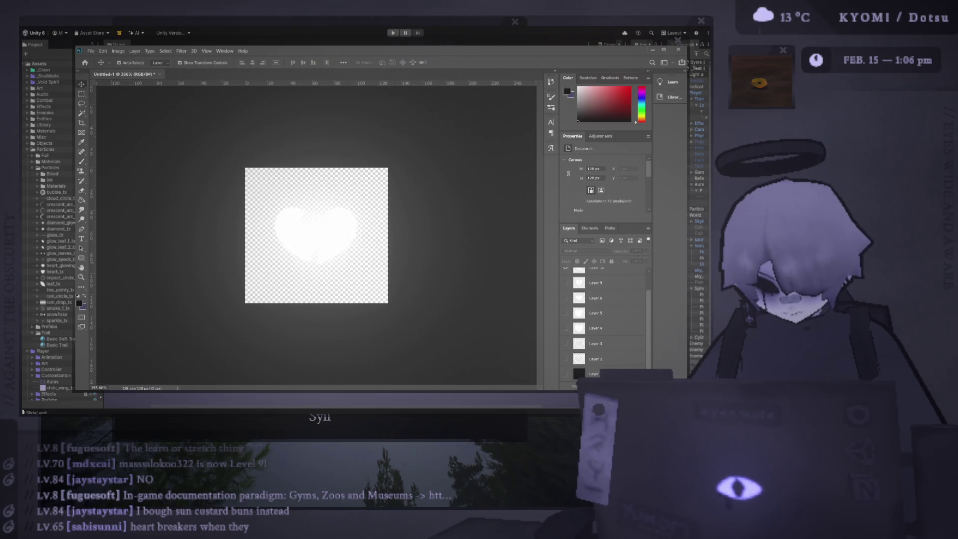
{"action": "key", "text": "alt+Tab"}
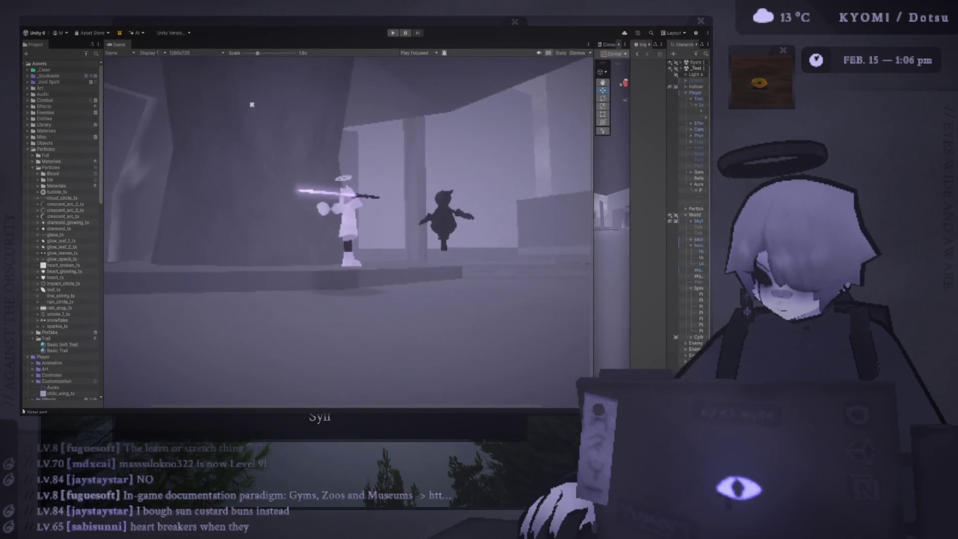
Drag Unity's Game/Scene splitter far left to widen the Scene view, and switch to the Move tool
{"action": "left_click_drag", "start_coordinate": [594, 129], "coordinate": [423, 130]}
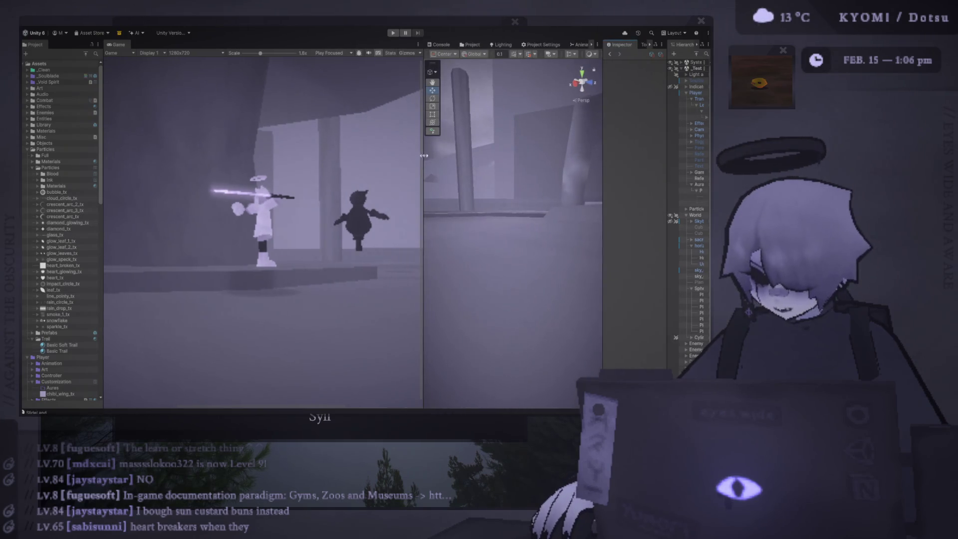
{"action": "left_click_drag", "start_coordinate": [423, 164], "coordinate": [136, 190]}
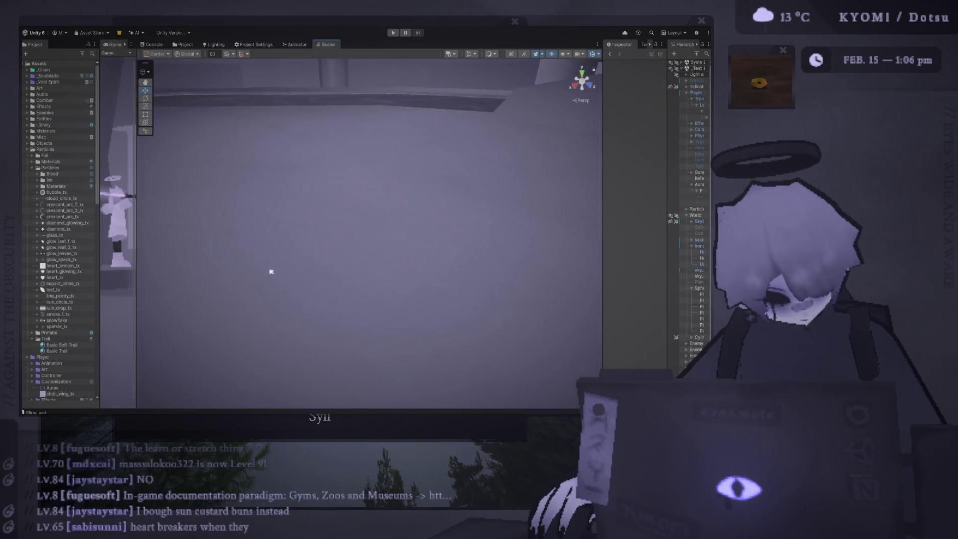
{"action": "key", "text": "w"}
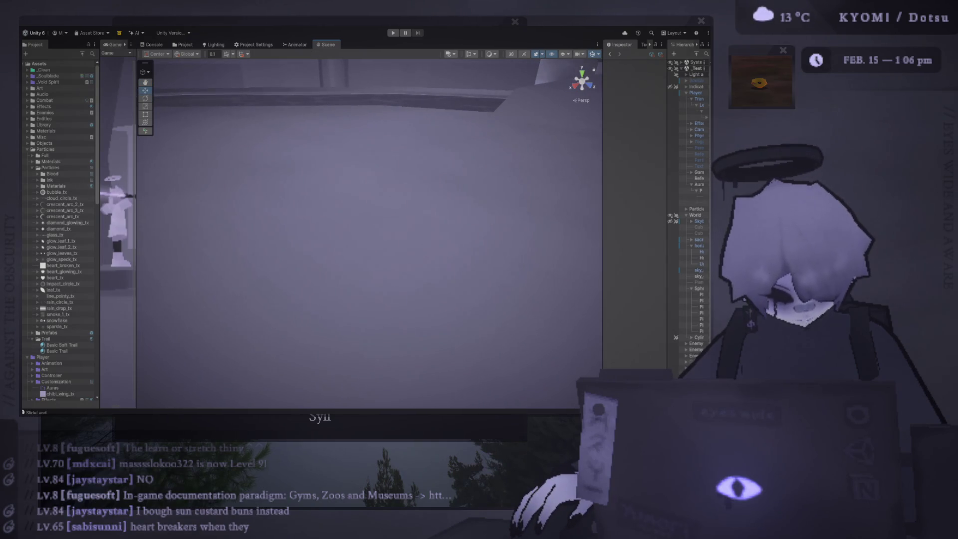
{"action": "key", "text": "alt+Tab"}
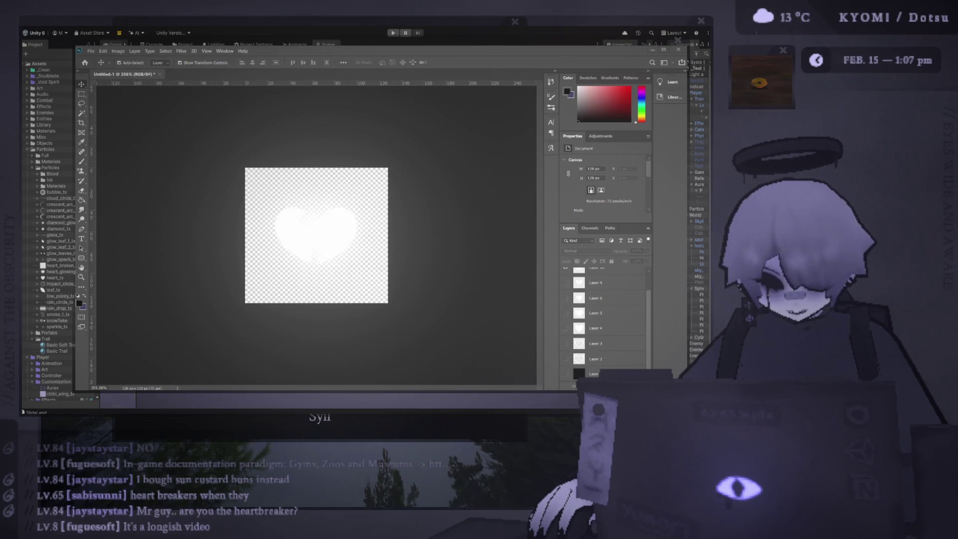
Resize the Game/Scene split, zoom out and fly the Scene camera to the rock overhang
{"action": "key", "text": "alt+Tab"}
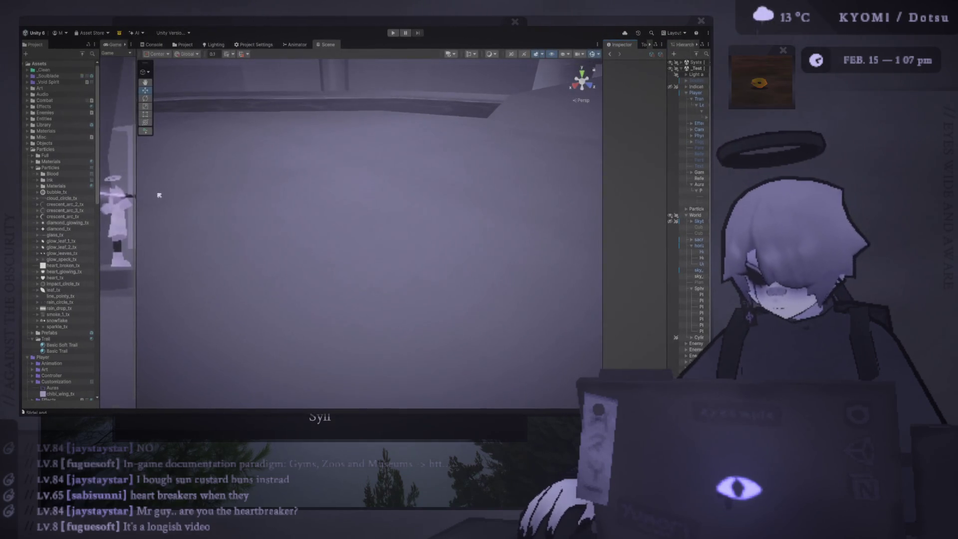
{"action": "left_click_drag", "start_coordinate": [136, 185], "coordinate": [504, 185]}
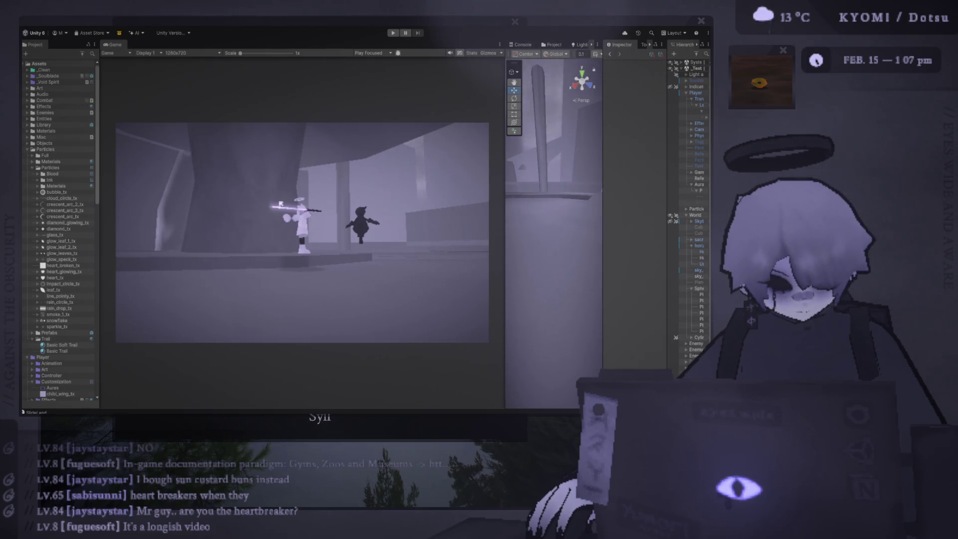
{"action": "left_click_drag", "start_coordinate": [504, 180], "coordinate": [247, 155]}
{"action": "scroll", "coordinate": [322, 151], "scroll_direction": "down", "scroll_amount": 5}
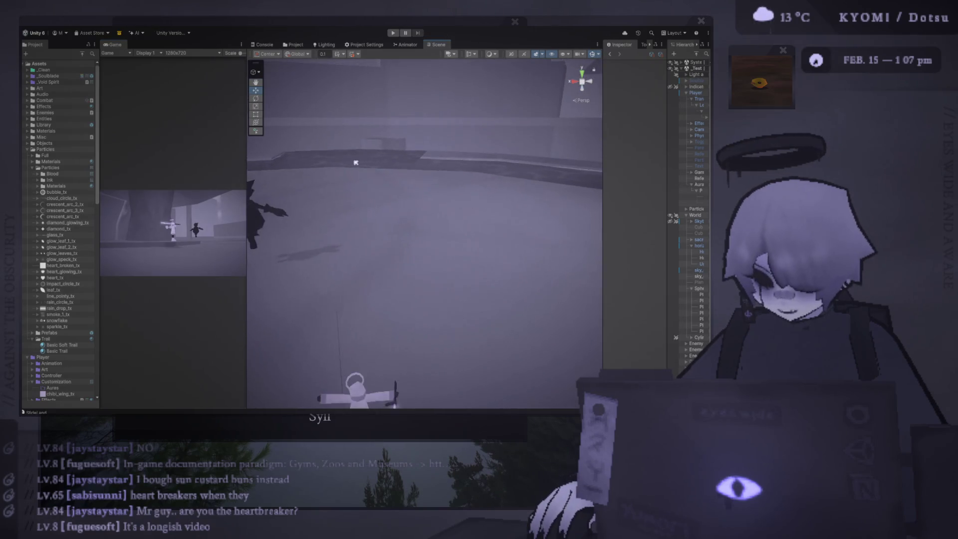
{"action": "scroll", "coordinate": [358, 165], "scroll_direction": "down", "scroll_amount": 2}
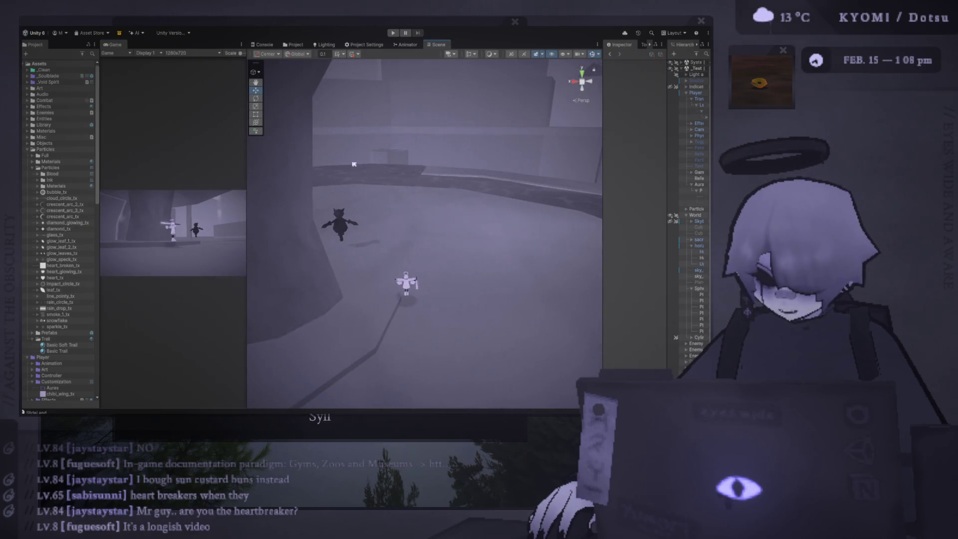
{"action": "mouse_move", "coordinate": [481, 136]}
{"action": "left_mouse_down"}
{"action": "mouse_move", "coordinate": [448, 165]}
{"action": "mouse_move", "coordinate": [292, 228]}
{"action": "mouse_move", "coordinate": [359, 207]}
{"action": "mouse_move", "coordinate": [449, 242]}
{"action": "mouse_move", "coordinate": [370, 265]}
{"action": "mouse_move", "coordinate": [523, 165]}
{"action": "mouse_move", "coordinate": [524, 188]}
{"action": "mouse_move", "coordinate": [447, 216]}
{"action": "mouse_move", "coordinate": [531, 205]}
{"action": "mouse_move", "coordinate": [355, 209]}
{"action": "mouse_move", "coordinate": [421, 223]}
{"action": "left_mouse_up"}
{"action": "mouse_move", "coordinate": [246, 209]}
{"action": "left_mouse_down"}
{"action": "mouse_move", "coordinate": [453, 209]}
{"action": "mouse_move", "coordinate": [428, 213]}
{"action": "left_mouse_up"}
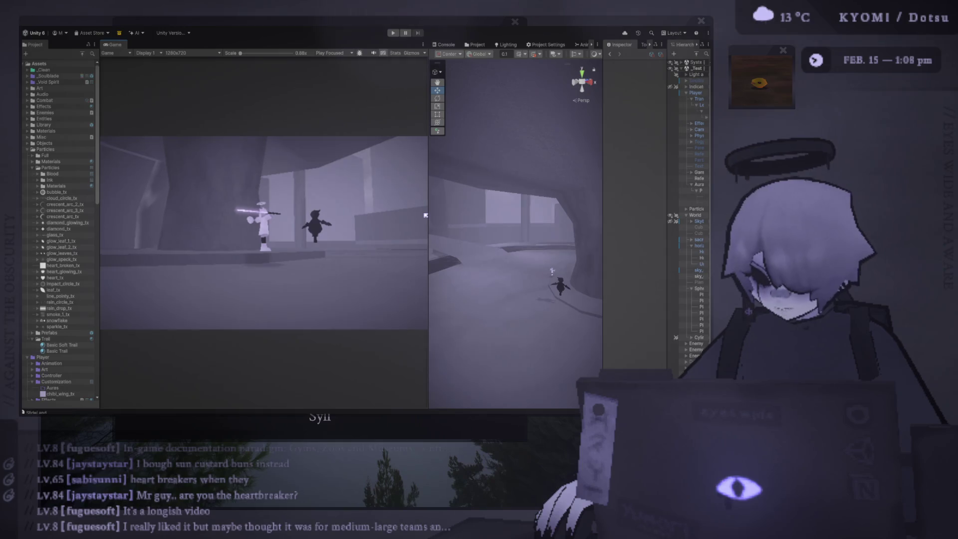
Nudge the Game/Scene splitter back and forth until the two panel widths are balanced
{"action": "mouse_move", "coordinate": [425, 213]}
{"action": "left_mouse_down"}
{"action": "mouse_move", "coordinate": [299, 204]}
{"action": "mouse_move", "coordinate": [424, 203]}
{"action": "left_mouse_up"}
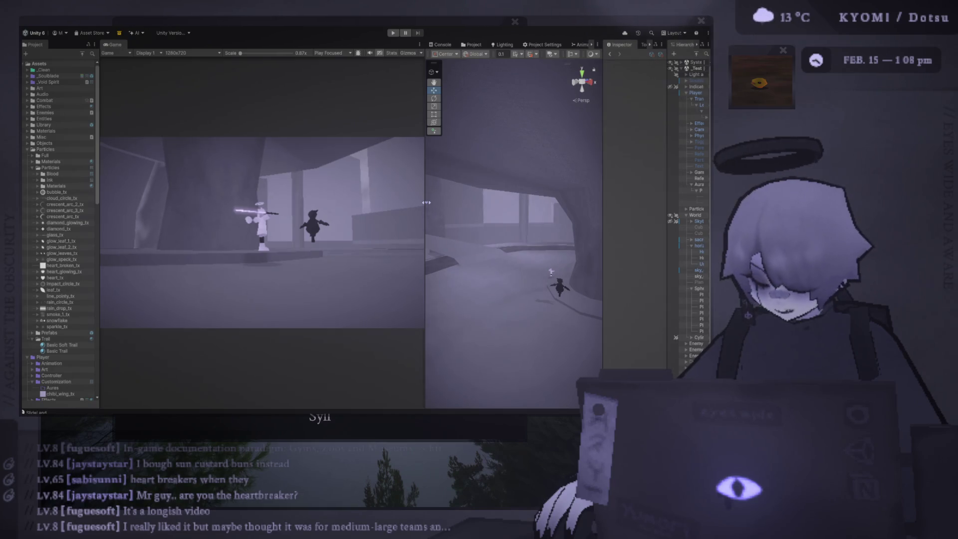
{"action": "mouse_move", "coordinate": [426, 202]}
{"action": "left_mouse_down"}
{"action": "mouse_move", "coordinate": [250, 218]}
{"action": "mouse_move", "coordinate": [406, 215]}
{"action": "left_mouse_up"}
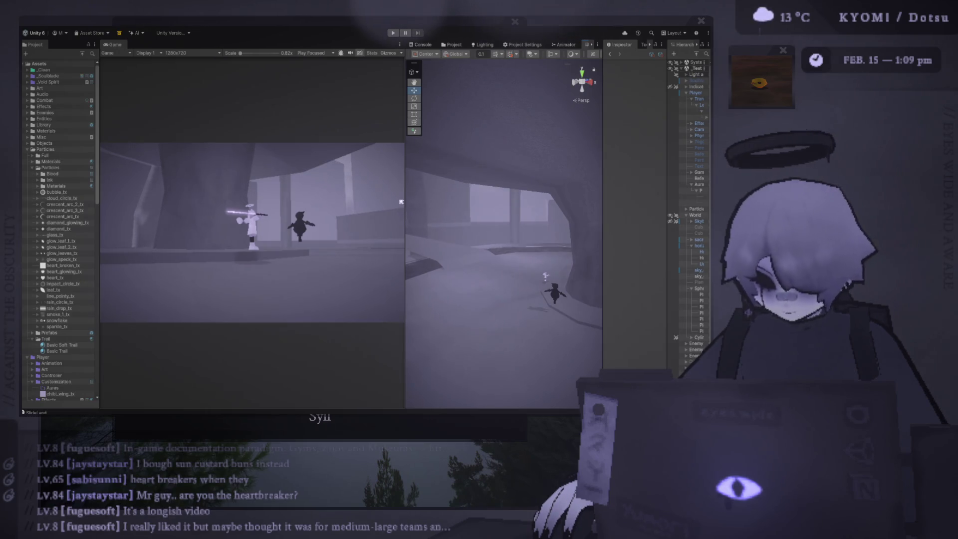
{"action": "left_click_drag", "start_coordinate": [405, 195], "coordinate": [431, 194]}
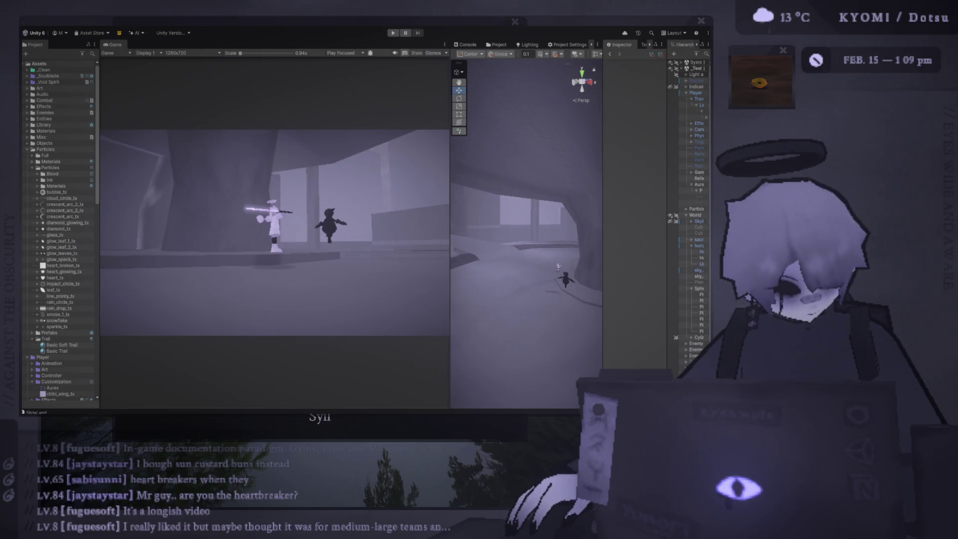
{"action": "key", "text": "alt+Tab"}
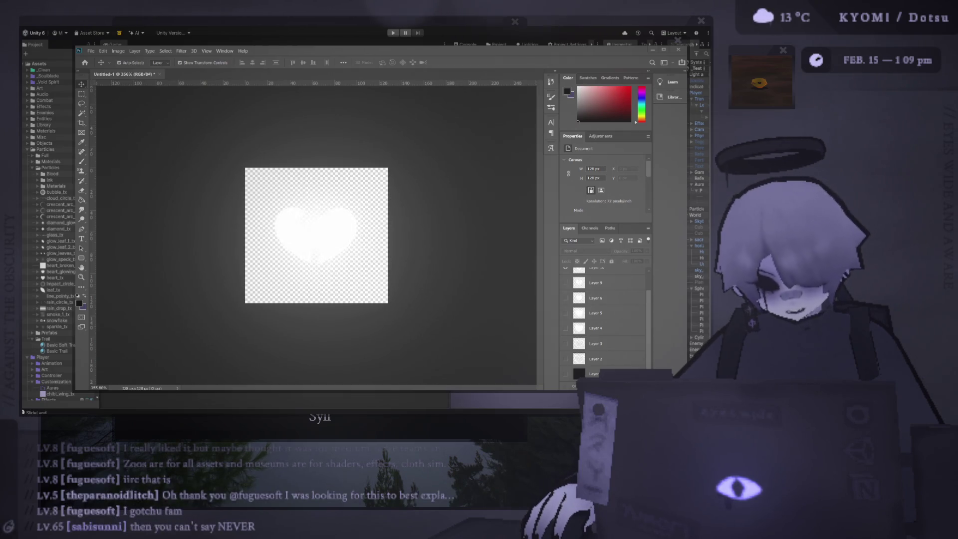
Switch from Photoshop back to the Unity editor
{"action": "key", "text": "alt+Tab"}
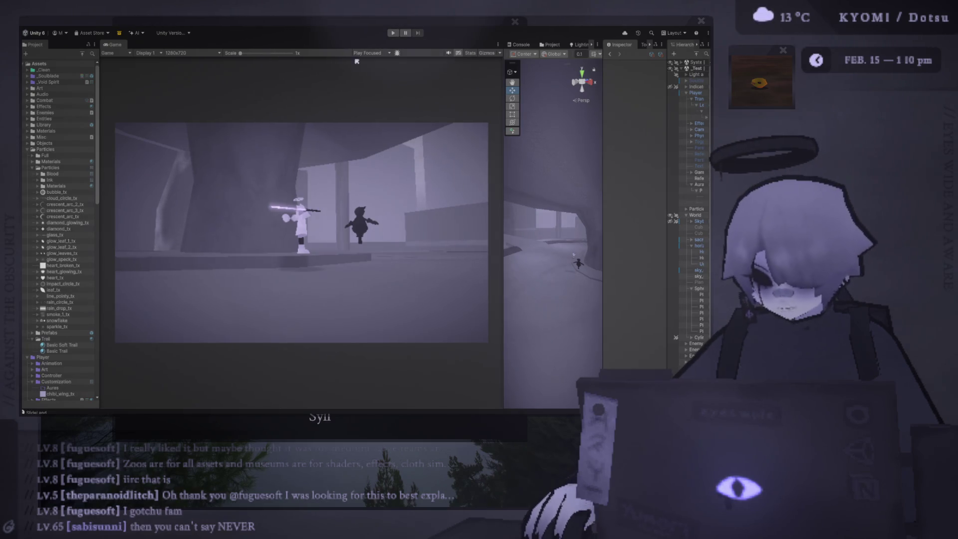
Drag the Game/Scene splitter far left so the Scene view fills most of the editor
{"action": "left_click_drag", "start_coordinate": [503, 191], "coordinate": [198, 191]}
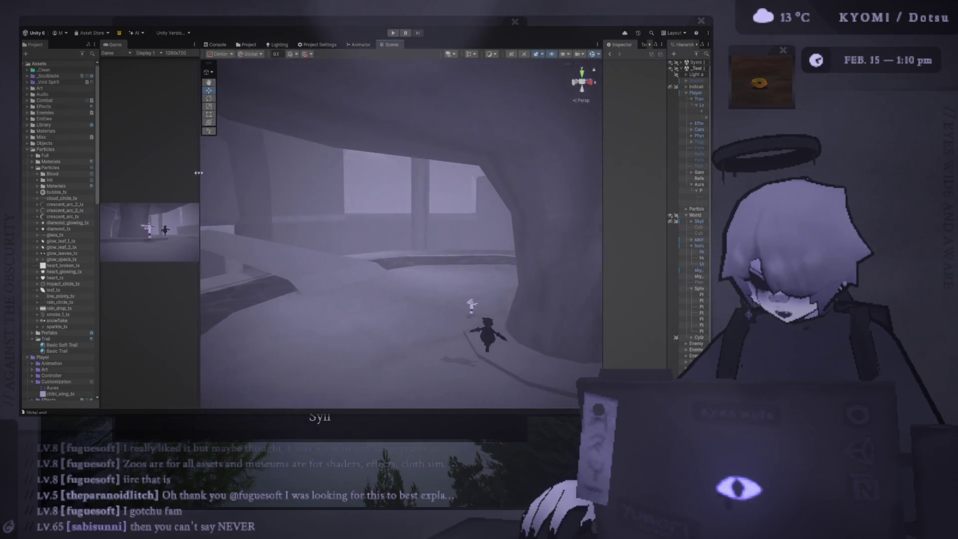
Zoom out and orbit the Scene camera lower toward the characters and the tree
{"action": "scroll", "coordinate": [317, 281], "scroll_direction": "up", "scroll_amount": 5}
{"action": "scroll", "coordinate": [318, 281], "scroll_direction": "down", "scroll_amount": 3}
{"action": "scroll", "coordinate": [312, 242], "scroll_direction": "down", "scroll_amount": 2}
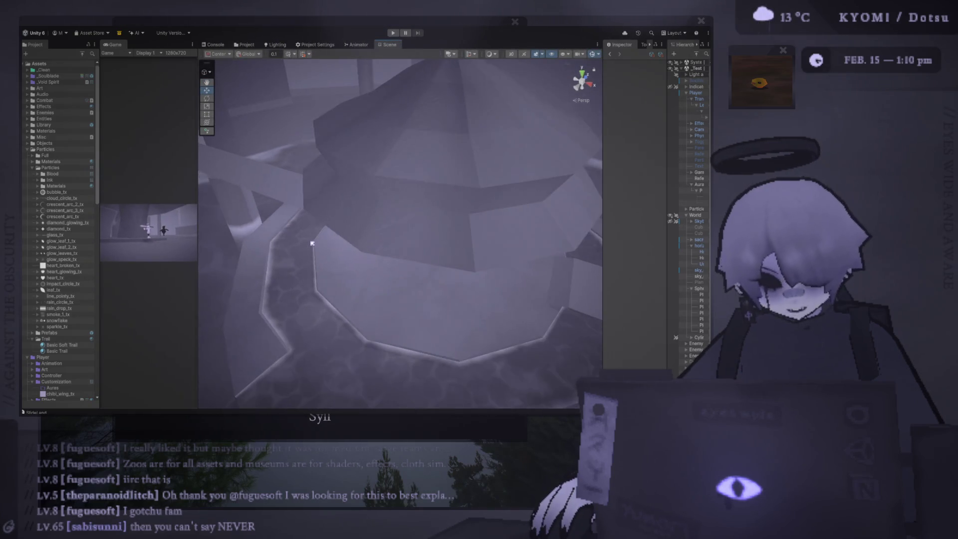
{"action": "scroll", "coordinate": [392, 237], "scroll_direction": "down", "scroll_amount": 2}
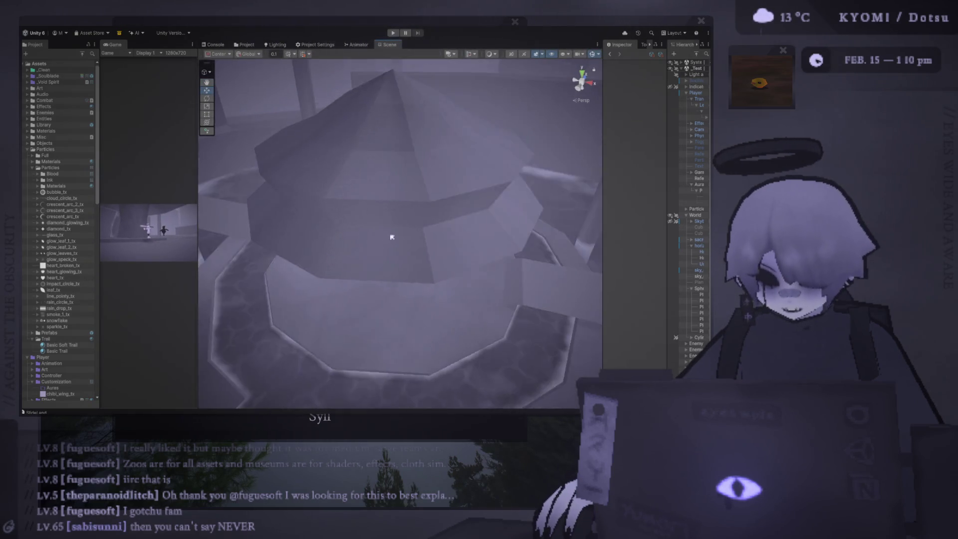
{"action": "scroll", "coordinate": [391, 237], "scroll_direction": "down", "scroll_amount": 5}
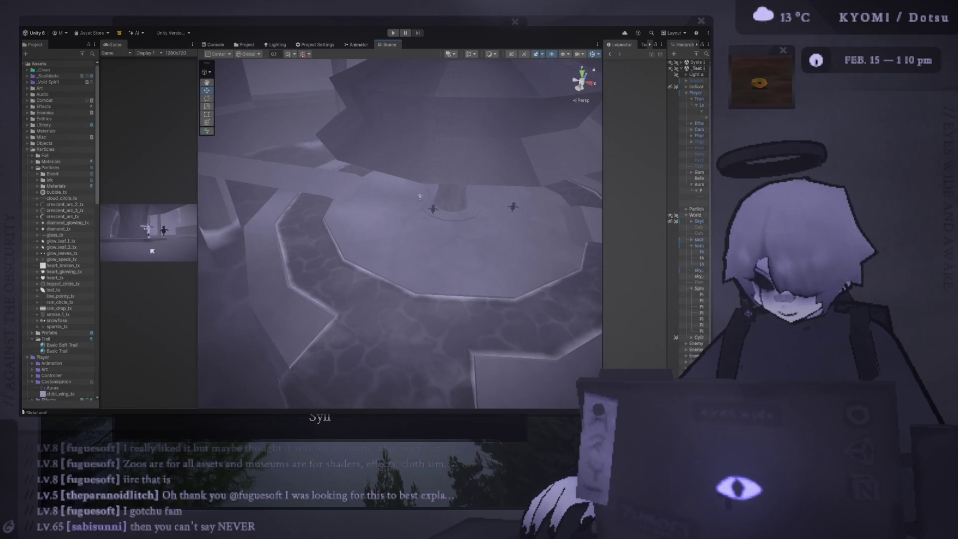
{"action": "mouse_move", "coordinate": [252, 154]}
{"action": "left_mouse_down"}
{"action": "mouse_move", "coordinate": [214, 193]}
{"action": "mouse_move", "coordinate": [252, 149]}
{"action": "mouse_move", "coordinate": [236, 185]}
{"action": "left_mouse_up"}
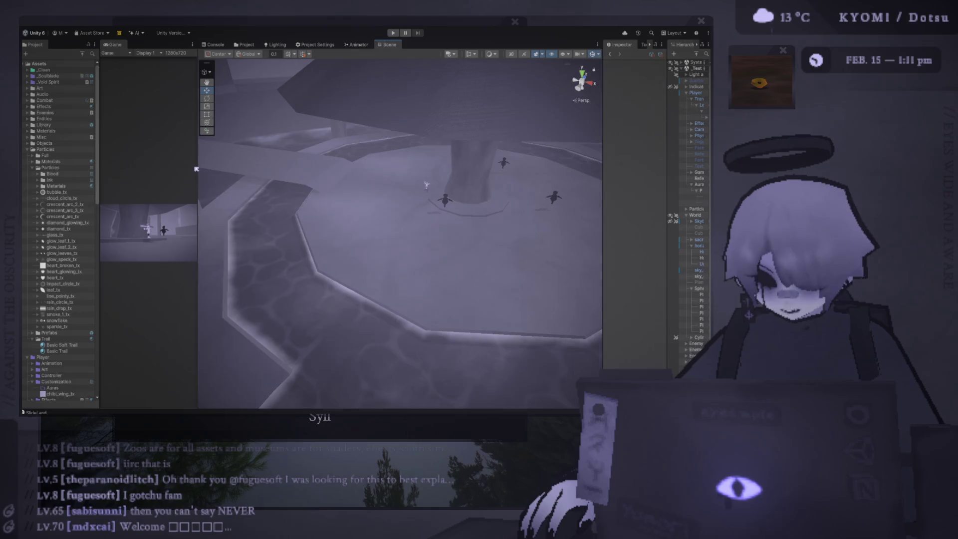
Readjust the Game/Scene split and fly the Scene camera close to the tree trunk
{"action": "mouse_move", "coordinate": [198, 168]}
{"action": "left_mouse_down"}
{"action": "mouse_move", "coordinate": [413, 171]}
{"action": "mouse_move", "coordinate": [197, 182]}
{"action": "left_mouse_up"}
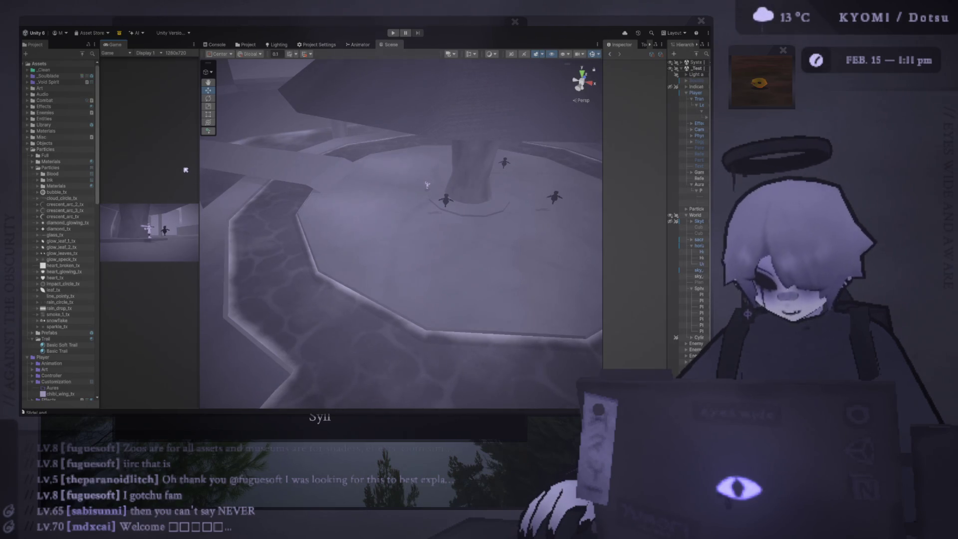
{"action": "mouse_move", "coordinate": [200, 156]}
{"action": "left_mouse_down"}
{"action": "mouse_move", "coordinate": [306, 150]}
{"action": "mouse_move", "coordinate": [235, 139]}
{"action": "left_mouse_up"}
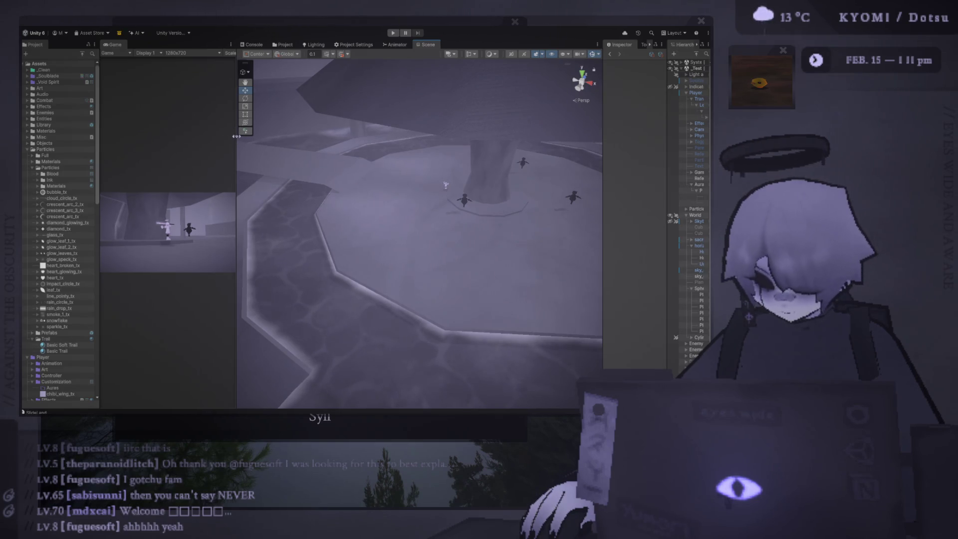
{"action": "left_click_drag", "start_coordinate": [232, 140], "coordinate": [152, 141]}
{"action": "mouse_move", "coordinate": [373, 189]}
{"action": "left_mouse_down"}
{"action": "mouse_move", "coordinate": [310, 228]}
{"action": "mouse_move", "coordinate": [316, 253]}
{"action": "mouse_move", "coordinate": [259, 248]}
{"action": "left_mouse_up"}
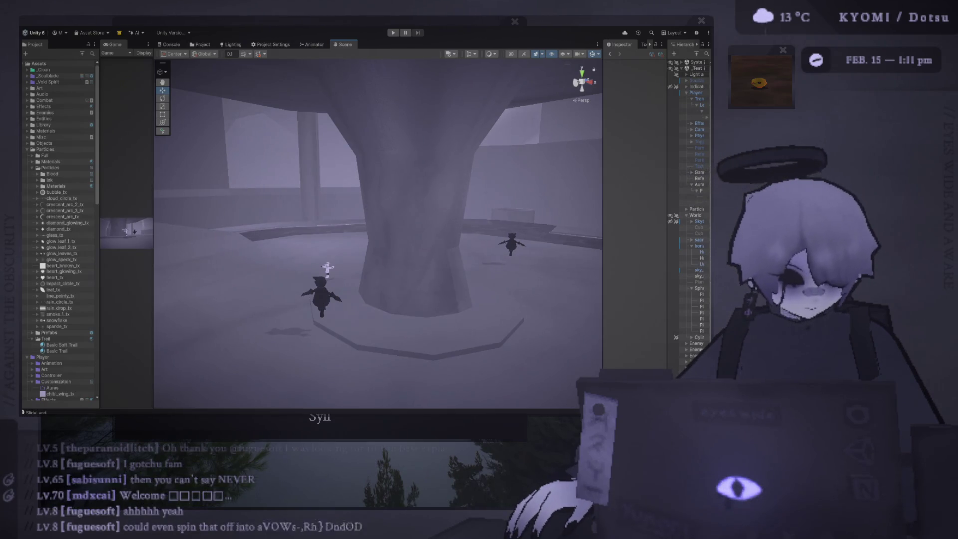
{"action": "key", "text": "alt+Tab"}
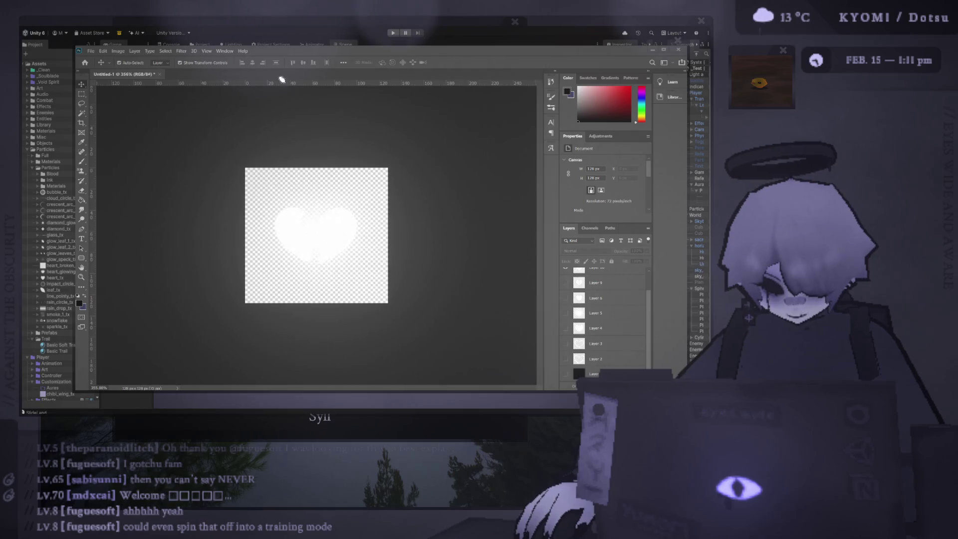
Dock Photoshop along the screen bottom with Unity's editor fully visible above it
{"action": "mouse_move", "coordinate": [67, 34]}
{"action": "left_mouse_down"}
{"action": "mouse_move", "coordinate": [126, 307]}
{"action": "mouse_move", "coordinate": [122, 385]}
{"action": "mouse_move", "coordinate": [66, 75]}
{"action": "mouse_move", "coordinate": [67, 104]}
{"action": "left_mouse_up"}
{"action": "left_click_drag", "start_coordinate": [94, 40], "coordinate": [245, 443]}
{"action": "mouse_move", "coordinate": [263, 90]}
{"action": "left_mouse_down"}
{"action": "mouse_move", "coordinate": [279, 10]}
{"action": "mouse_move", "coordinate": [269, 1]}
{"action": "left_mouse_up"}
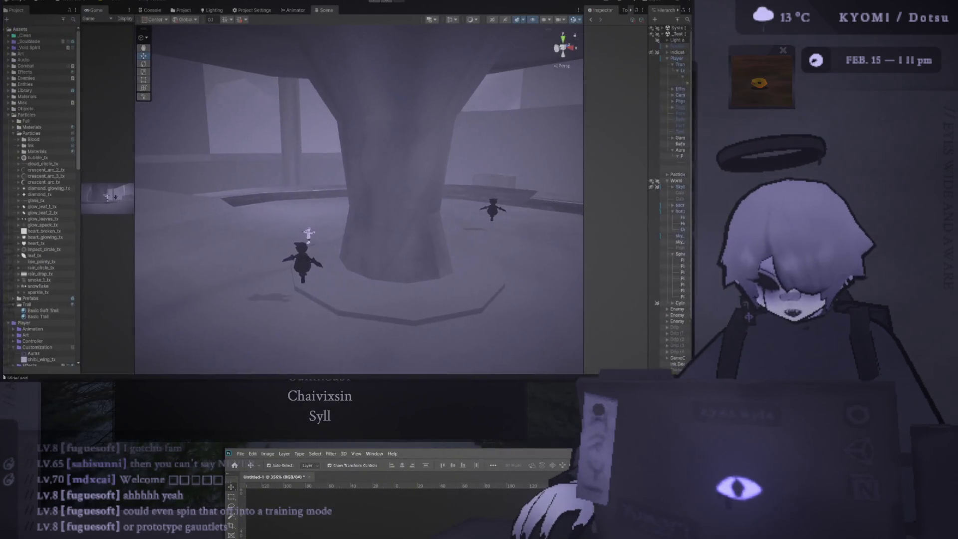
{"action": "left_click_drag", "start_coordinate": [481, 448], "coordinate": [528, 407]}
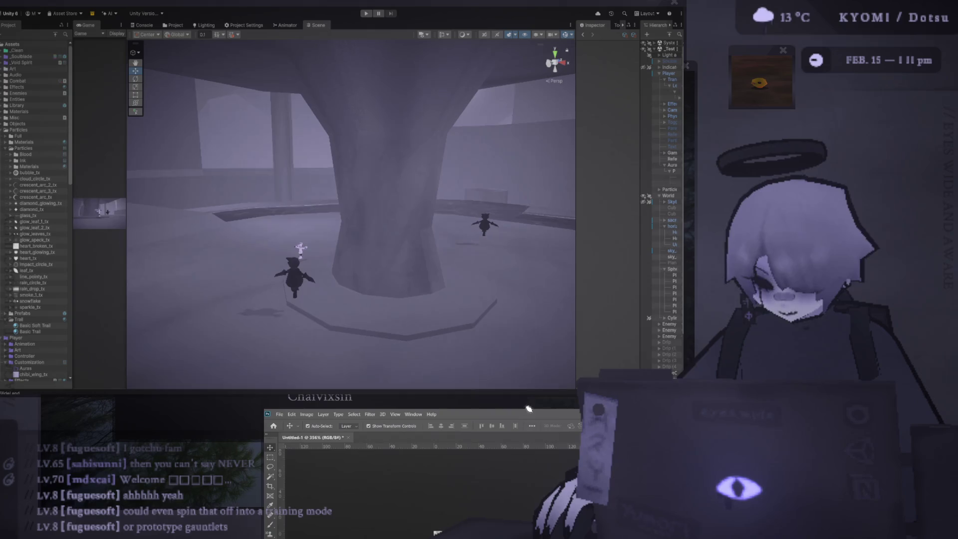
{"action": "left_click_drag", "start_coordinate": [437, 8], "coordinate": [470, 30]}
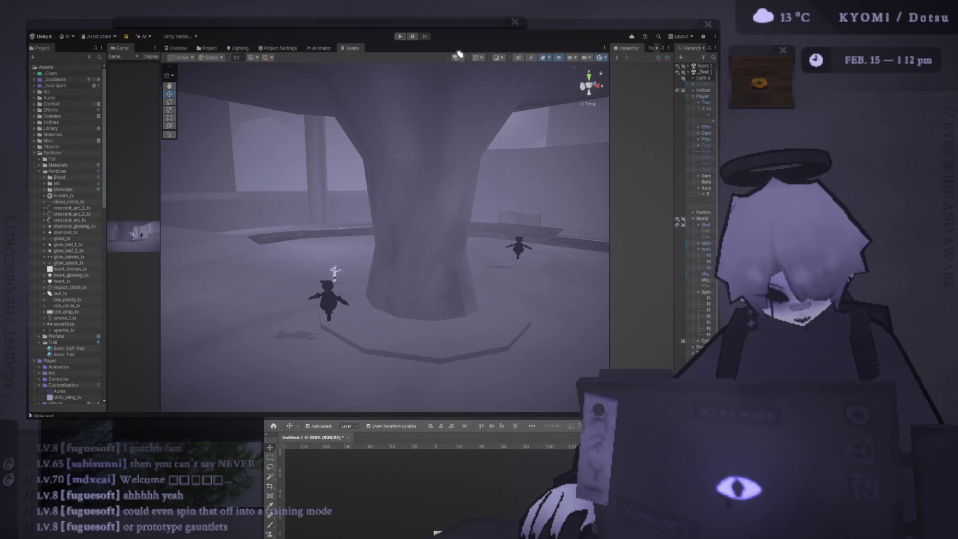
Select the sacred prefab object in the Scene view to view it in the Inspector
{"action": "left_click", "coordinate": [265, 203]}
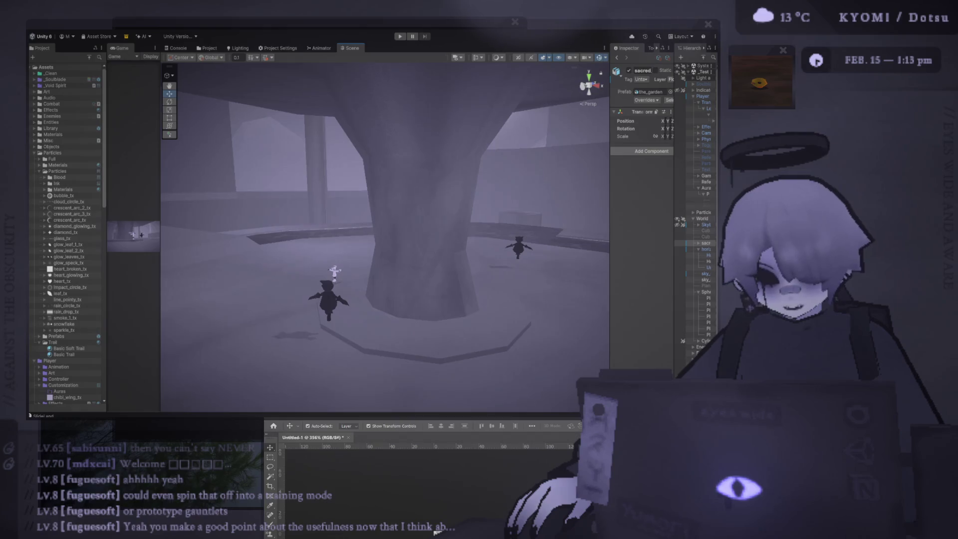
{"action": "left_click", "coordinate": [435, 532]}
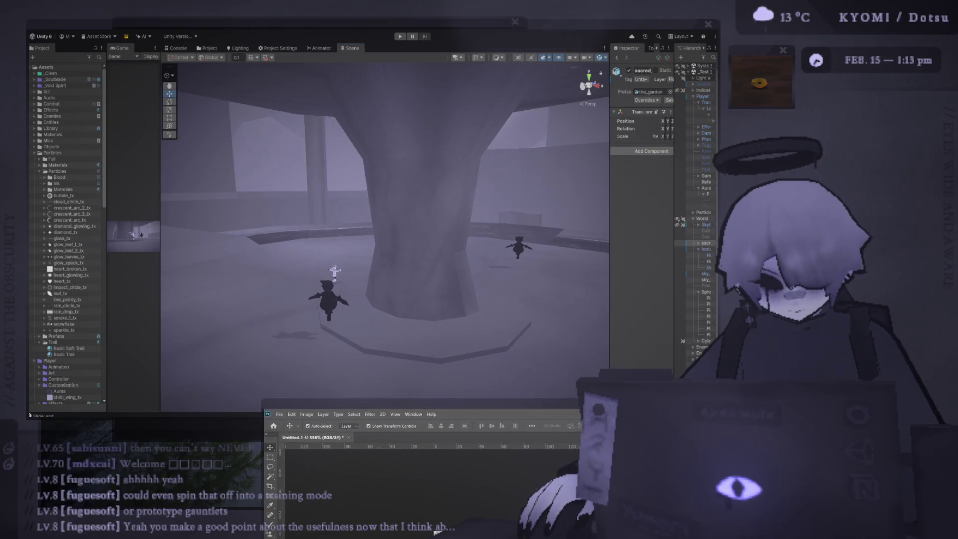